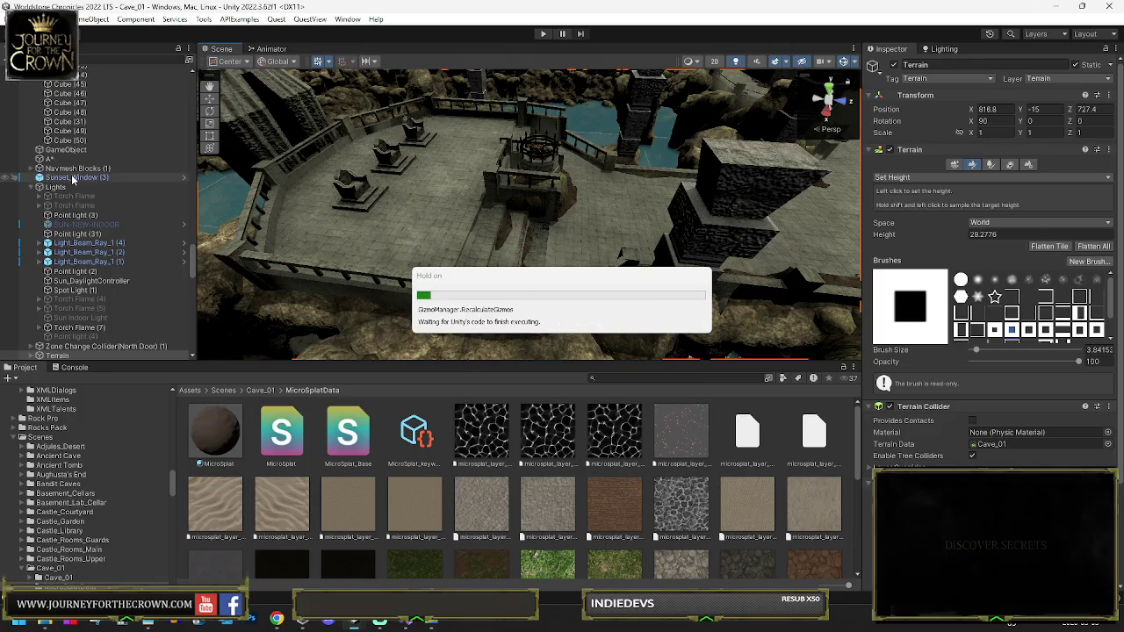
# Select a brazier's Fire - Intense (1) effect and filter the Hierarchy to show every Fire - Intense (1)
pyautogui.moveTo(463, 206)
pyautogui.mouseDown()
pyautogui.moveTo(632, 161)
pyautogui.moveTo(539, 185)
pyautogui.moveTo(546, 195)
pyautogui.mouseUp()
pyautogui.click(548, 181)
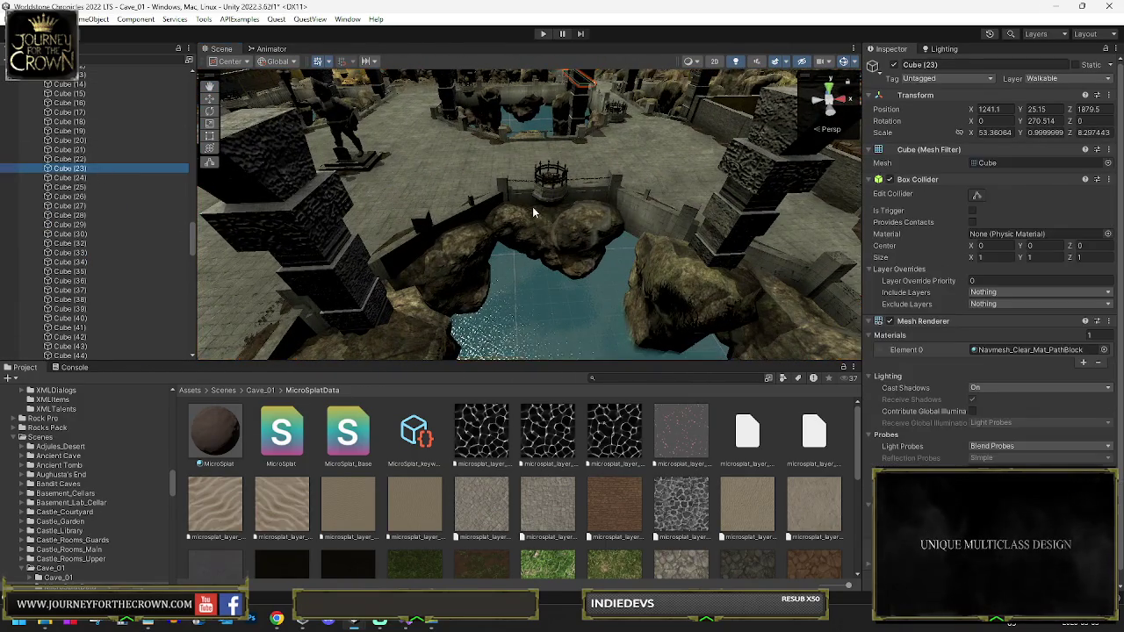
pyautogui.scroll(3, 72, 180)
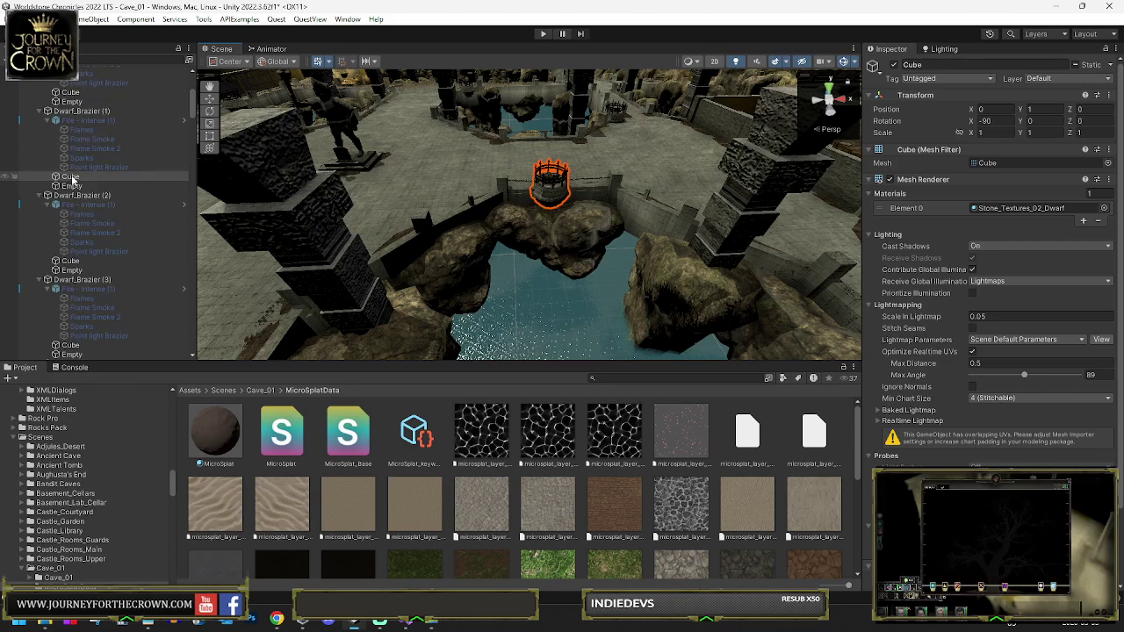
pyautogui.click(78, 207)
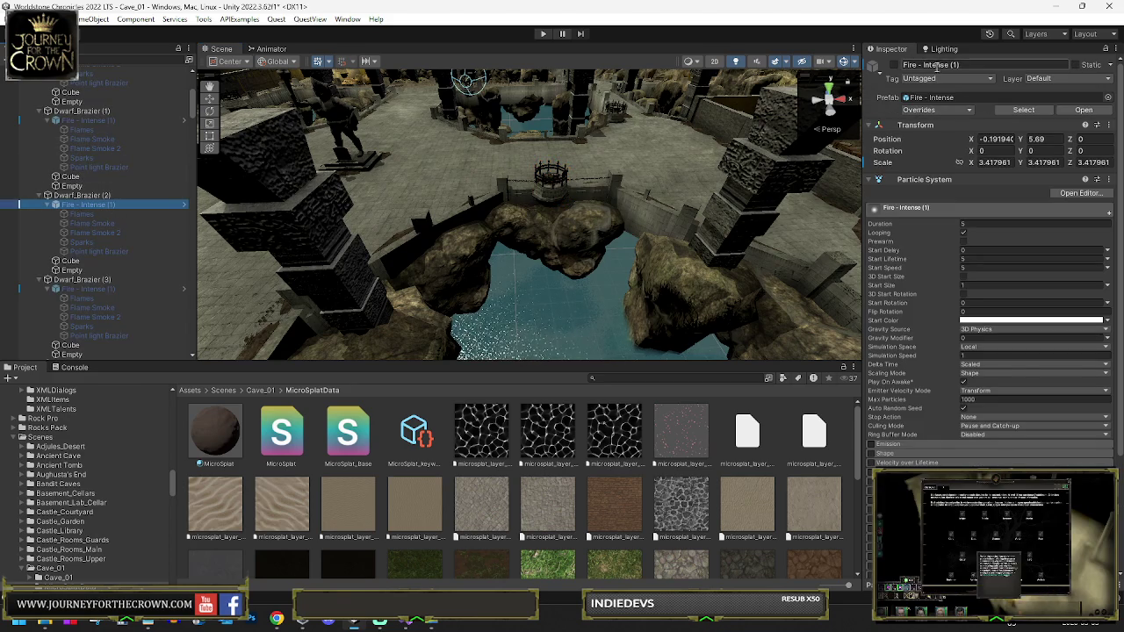
pyautogui.click(83, 60)
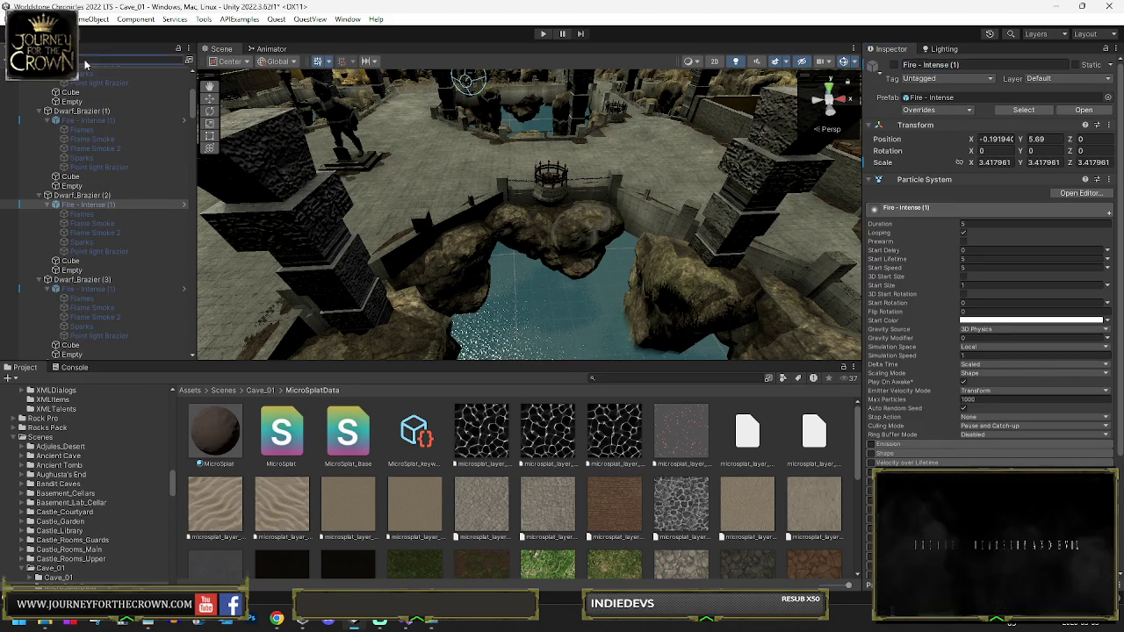
pyautogui.hotkey('ctrl', 'v')
pyautogui.click(71, 87)
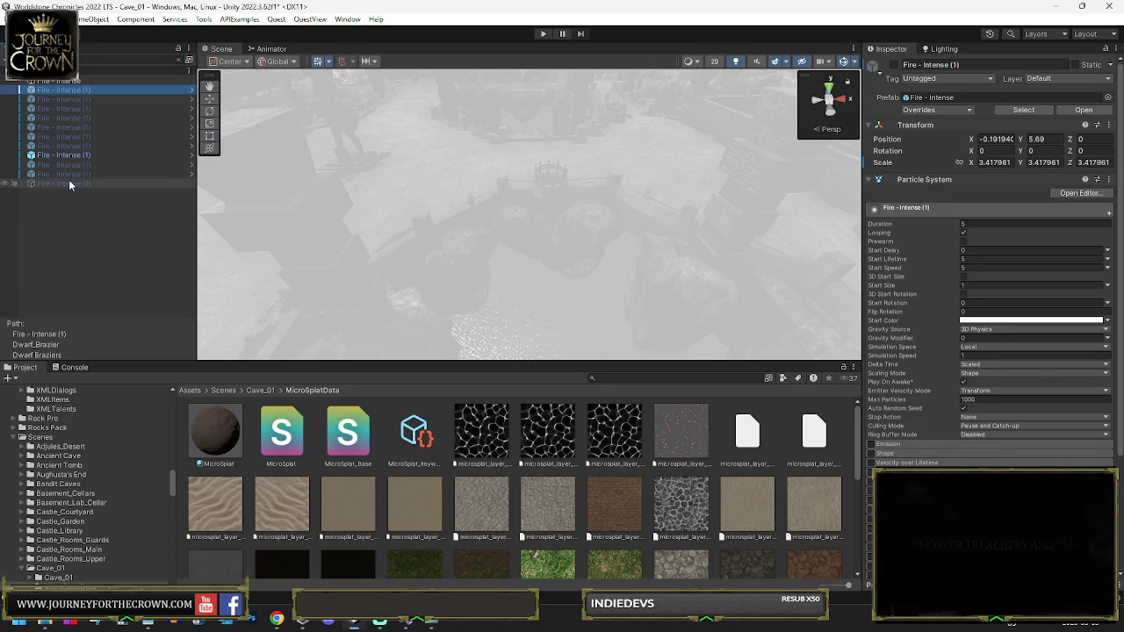
# Select all Fire - Intense (1) results, then clear the Hierarchy search to show the full scene
pyautogui.keyDown('shift'); pyautogui.click(68, 182); pyautogui.keyUp('shift')
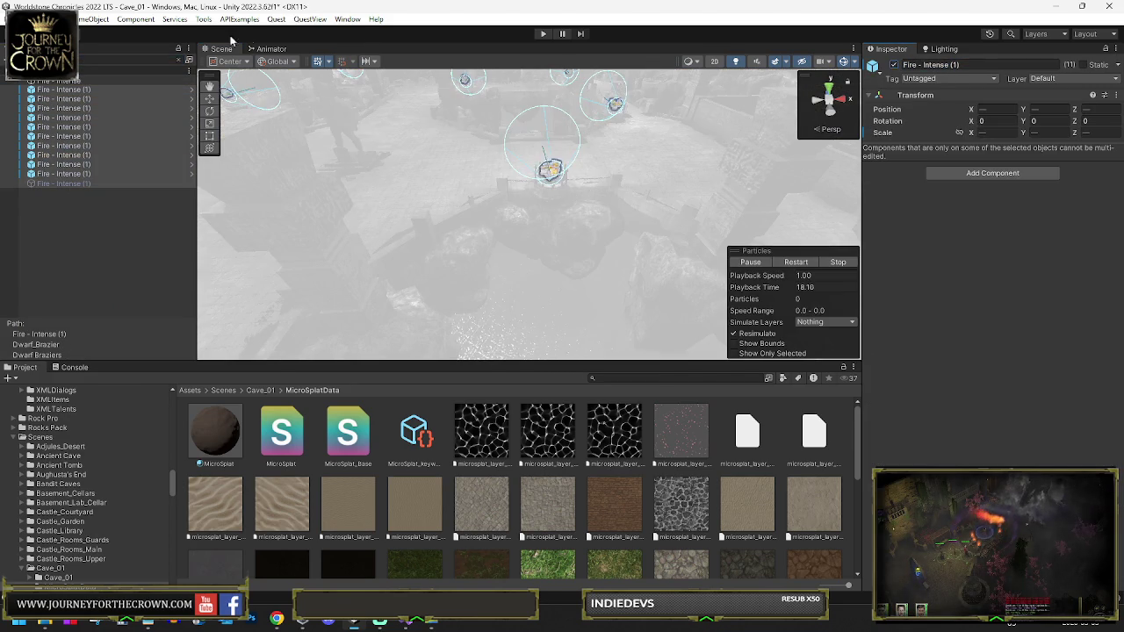
pyautogui.click(180, 61)
pyautogui.moveTo(316, 176)
pyautogui.mouseDown()
pyautogui.moveTo(332, 162)
pyautogui.moveTo(108, 104)
pyautogui.mouseUp()
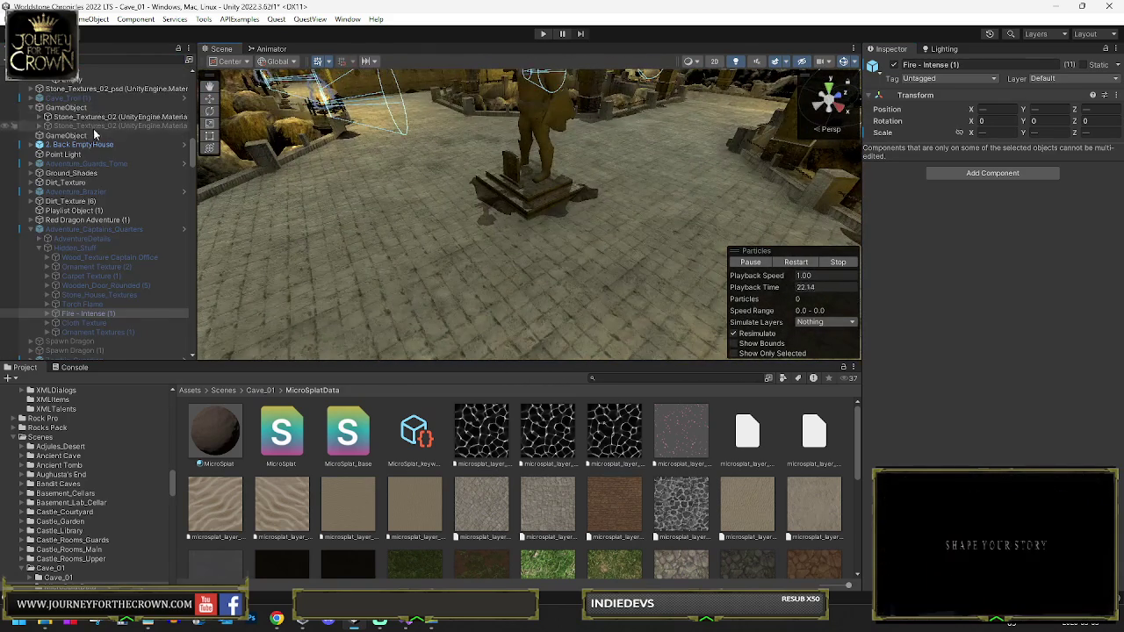
pyautogui.scroll(-10, 123, 86)
pyautogui.scroll(15, 117, 126)
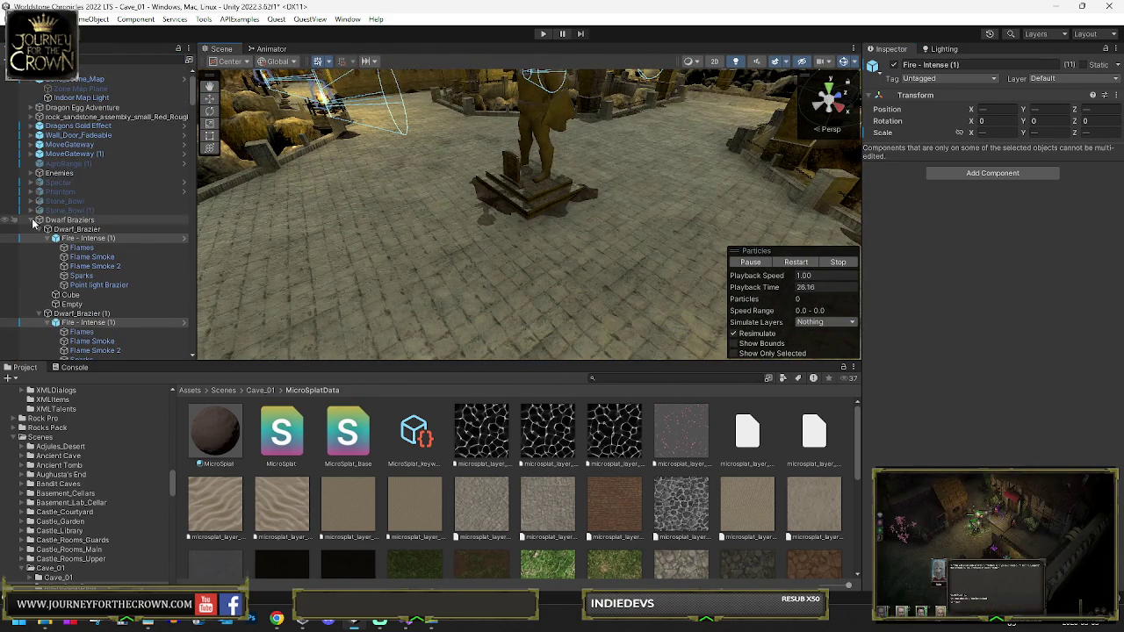
# Collapse the Dwarf Braziers group, then select and expand Adventure_Captains_Quarters
pyautogui.click(31, 221)
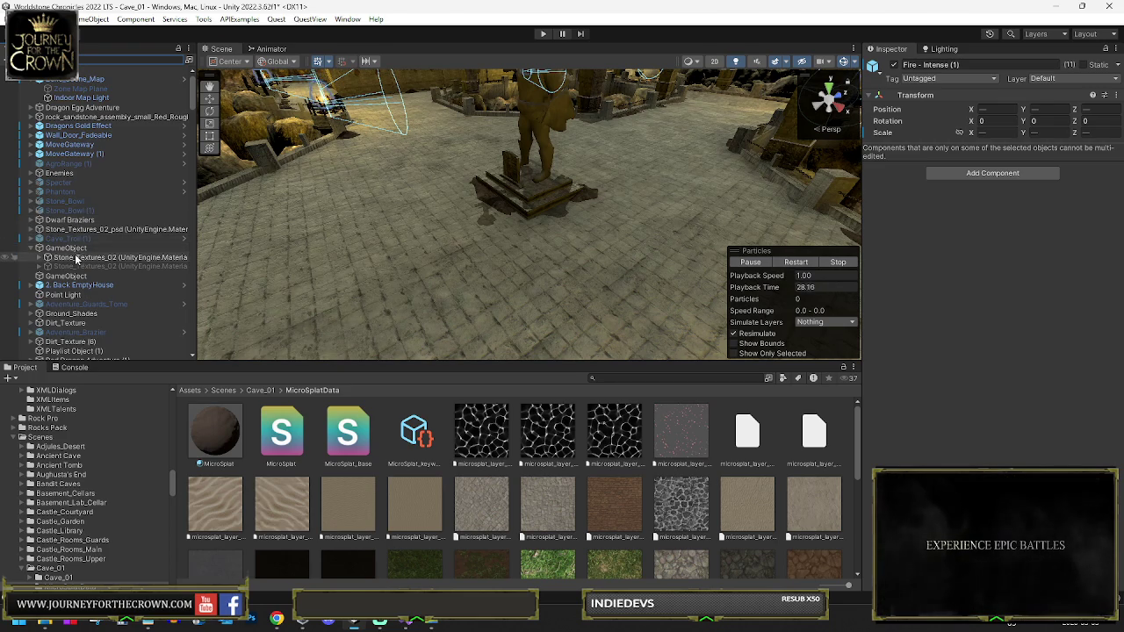
pyautogui.scroll(-10, 88, 290)
pyautogui.scroll(-6, 85, 197)
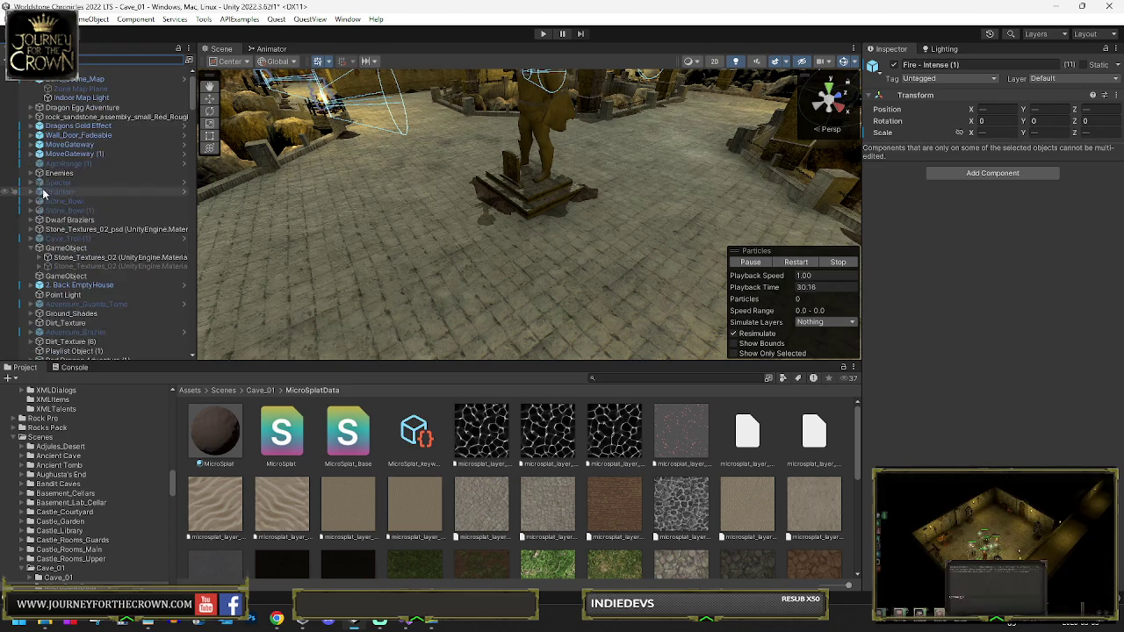
pyautogui.scroll(-6, 89, 213)
pyautogui.scroll(2, 93, 193)
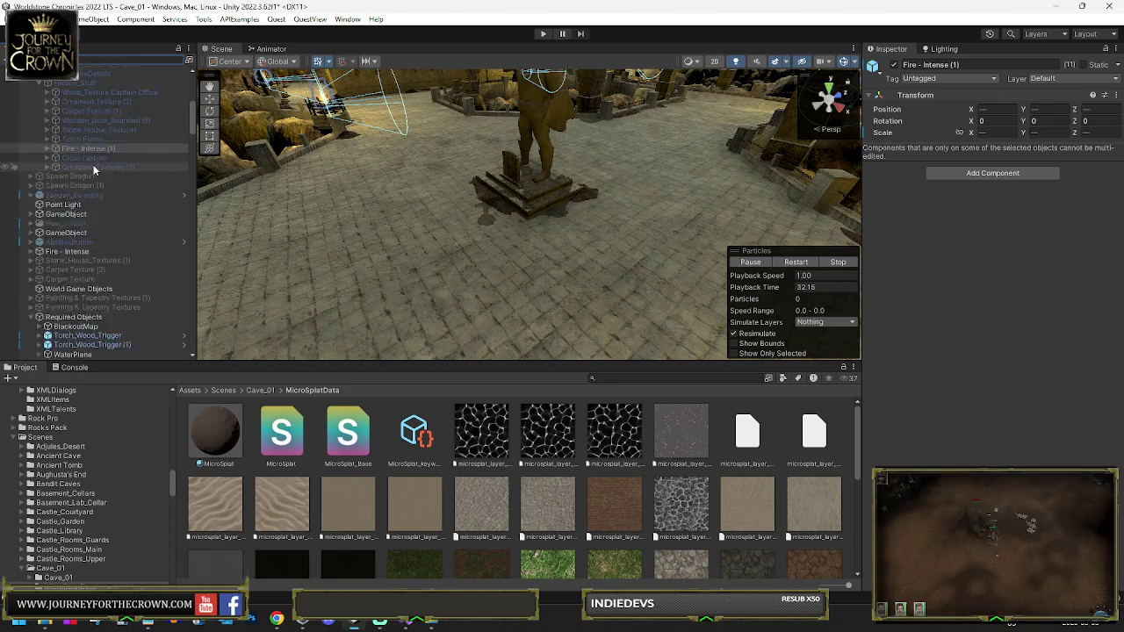
pyautogui.click(89, 98)
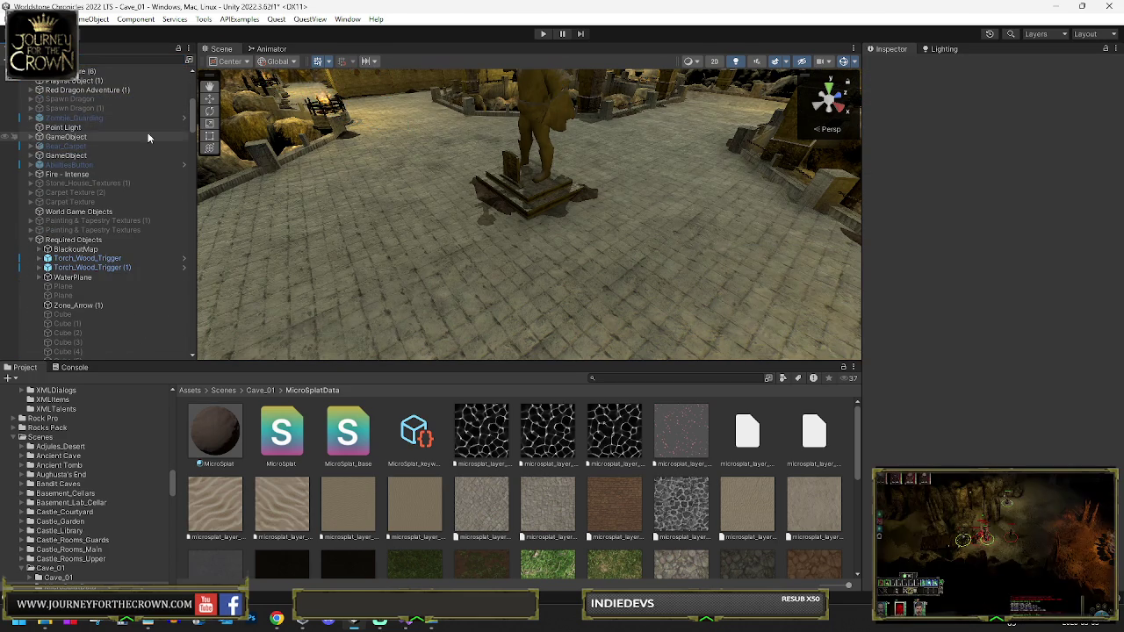
pyautogui.click(359, 205)
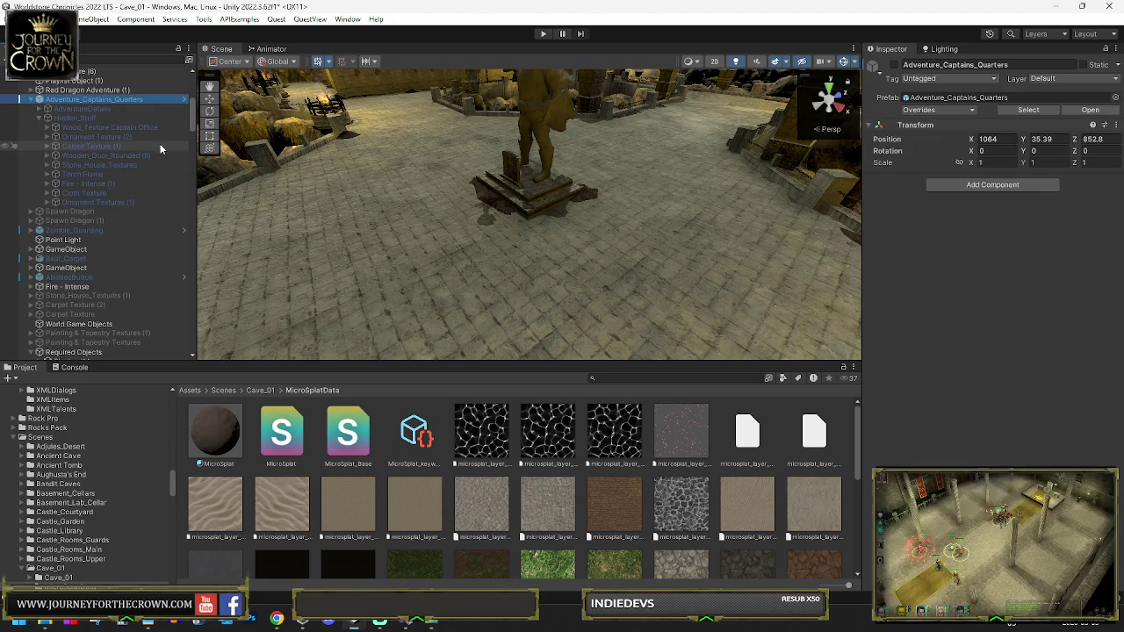
# Delete Adventure_Captains_Quarters and save the Cave_01 scene
pyautogui.press('Delete')
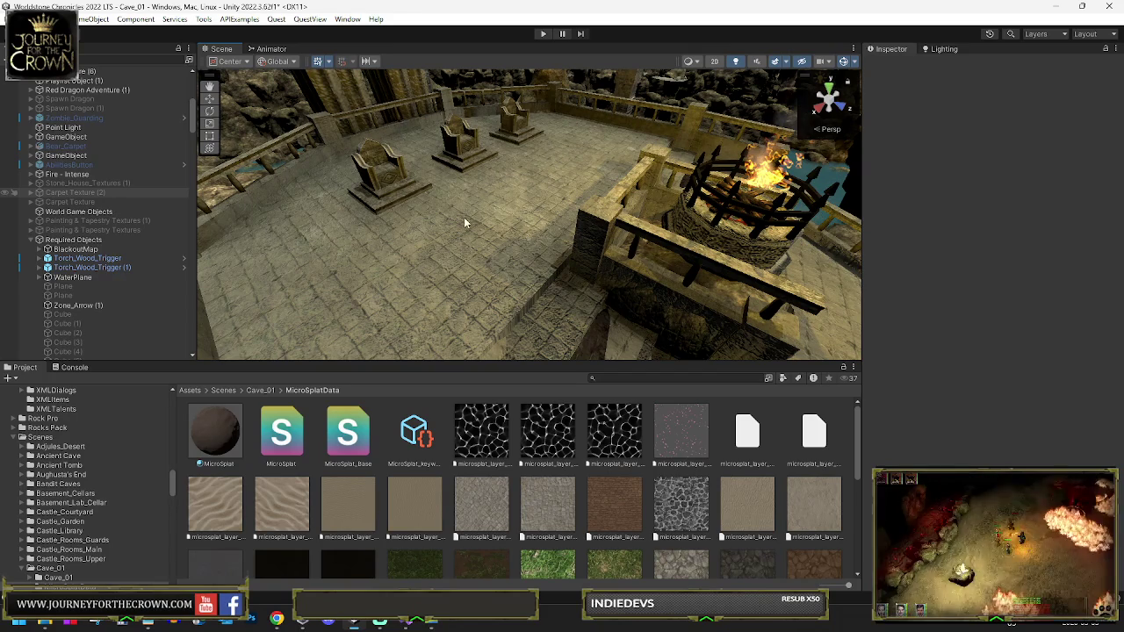
pyautogui.hotkey('ctrl', 's')
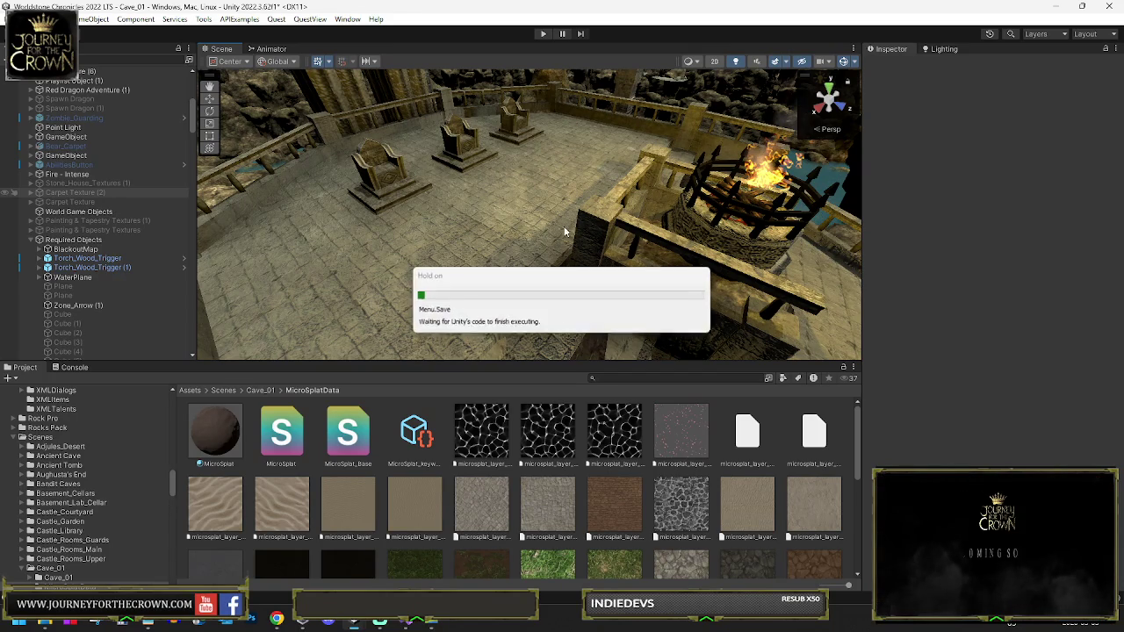
pyautogui.moveTo(524, 188)
pyautogui.mouseDown()
pyautogui.moveTo(922, 198)
pyautogui.moveTo(961, 167)
pyautogui.moveTo(931, 183)
pyautogui.moveTo(1078, 165)
pyautogui.moveTo(1120, 171)
pyautogui.moveTo(87, 176)
pyautogui.moveTo(148, 177)
pyautogui.moveTo(207, 205)
pyautogui.moveTo(401, 221)
pyautogui.moveTo(401, 231)
pyautogui.moveTo(511, 216)
pyautogui.moveTo(258, 233)
pyautogui.mouseUp()
# Inspect the Fire - Intense object, the MicroSplat terrain, and Light_Beam_Ray_1 (4)
pyautogui.click(103, 174)
pyautogui.click(510, 217)
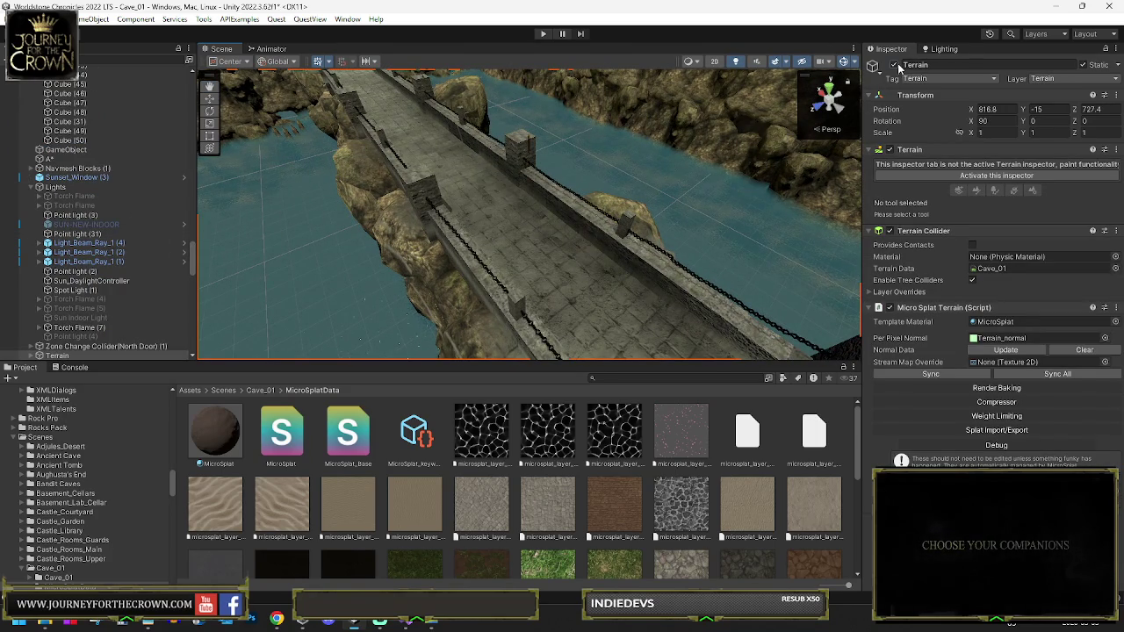
pyautogui.click(121, 243)
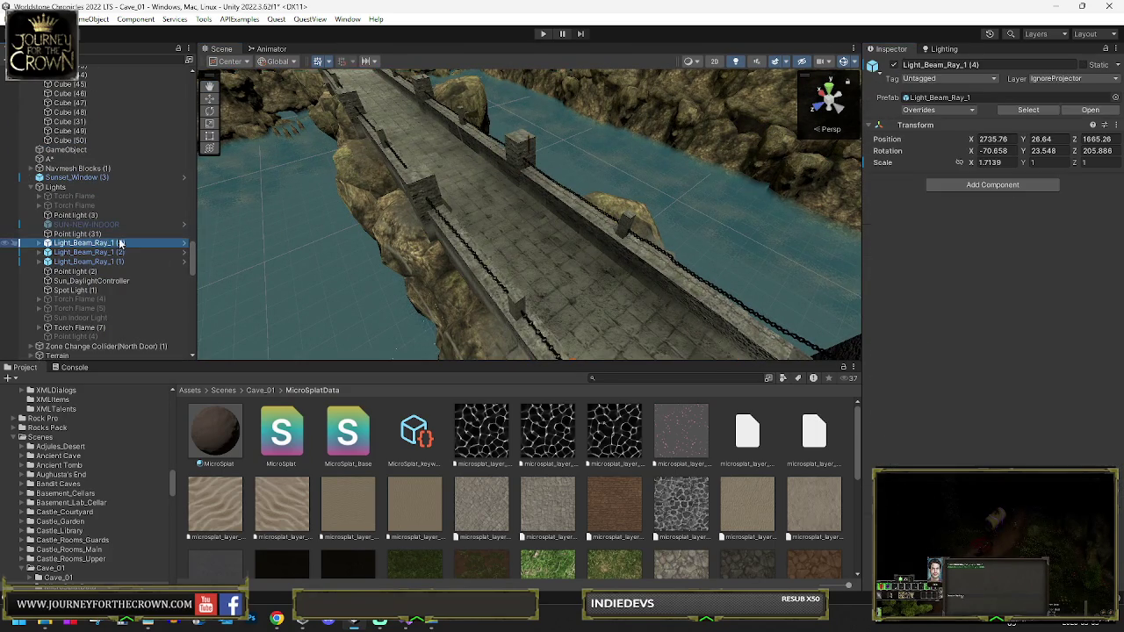
# Select Navmesh Bridges(Dont Merge) (1) and pull the Scene view back to a high cave overview
pyautogui.scroll(10, 93, 200)
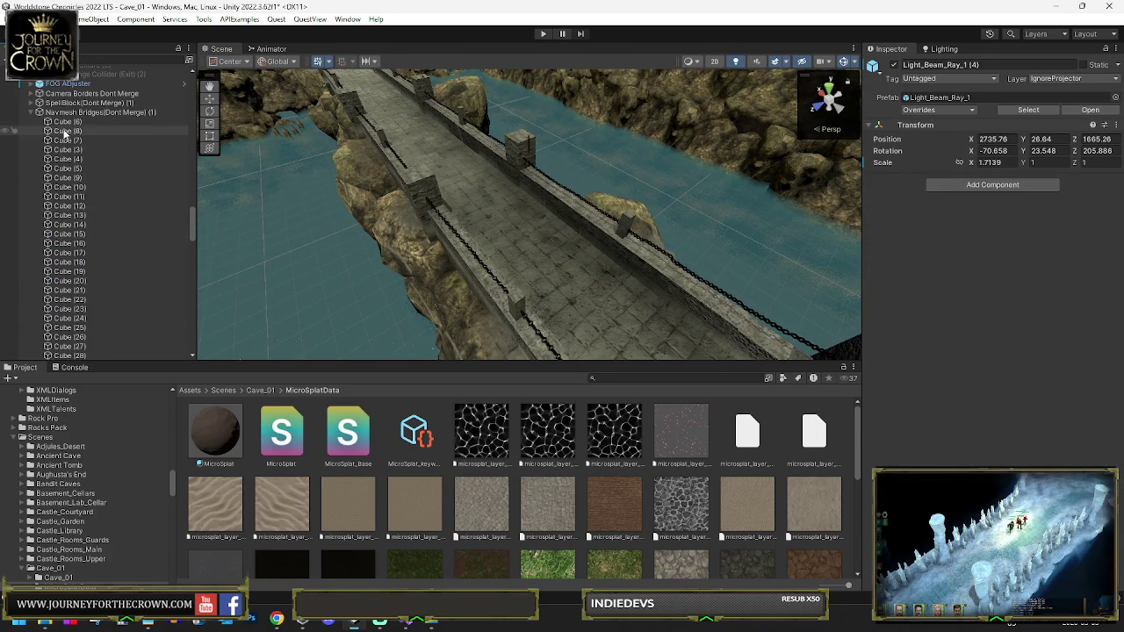
pyautogui.click(94, 112)
pyautogui.moveTo(333, 172)
pyautogui.mouseDown()
pyautogui.moveTo(321, 121)
pyautogui.moveTo(471, 143)
pyautogui.mouseUp()
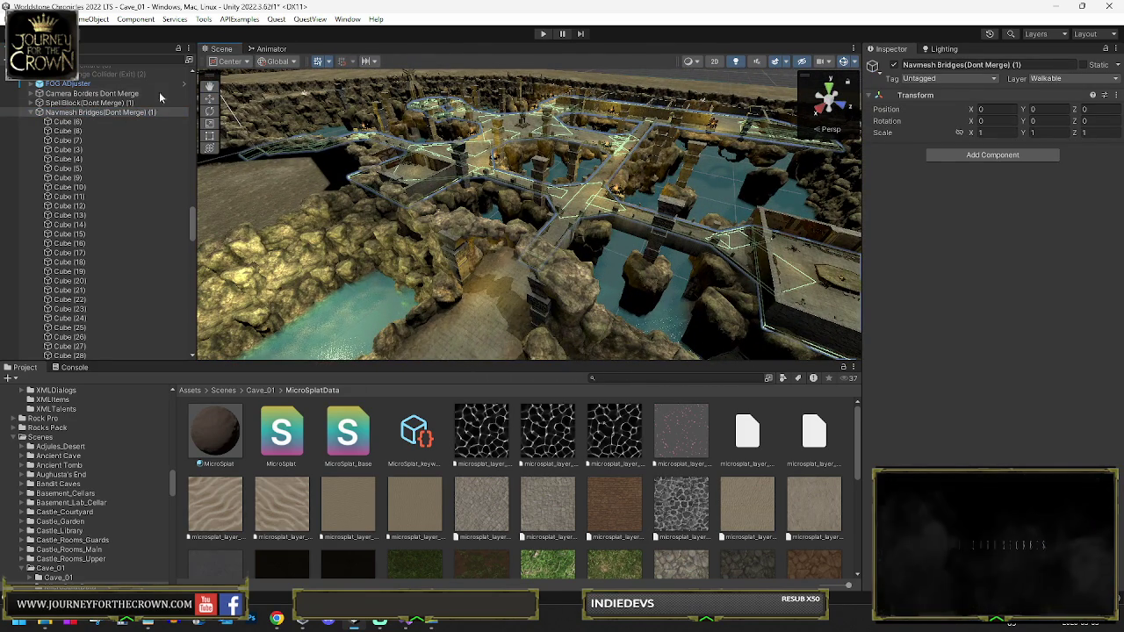
pyautogui.scroll(-10, 79, 151)
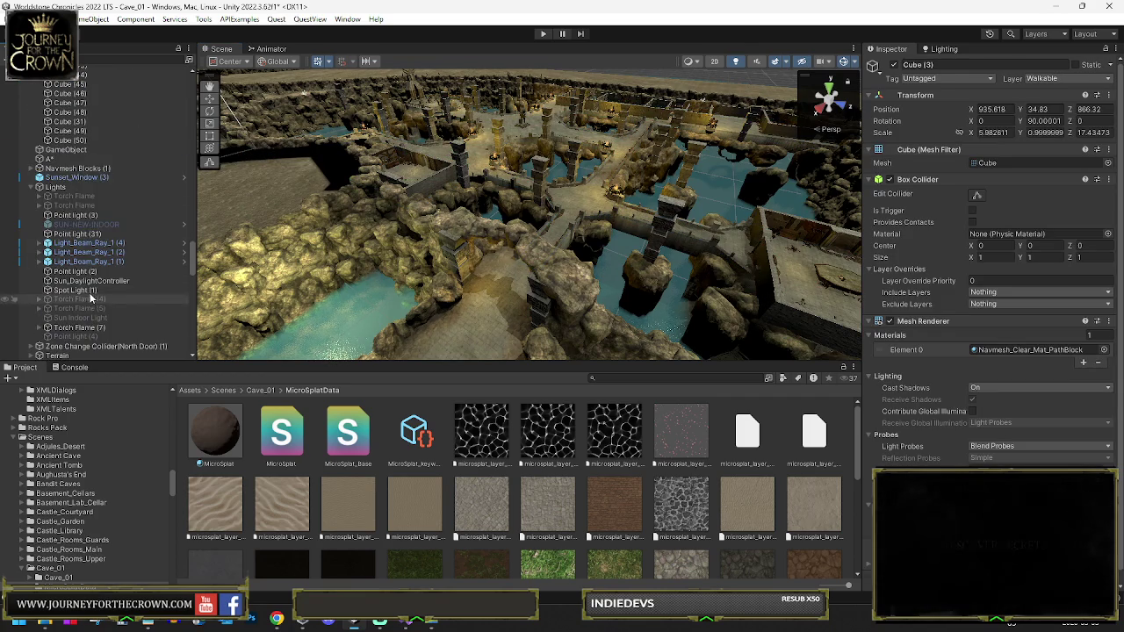
# Select the blocker cubes through Cube (50), deactivate them to view the bridges, then reactivate them
pyautogui.keyDown('shift'); pyautogui.click(79, 141); pyautogui.keyUp('shift')
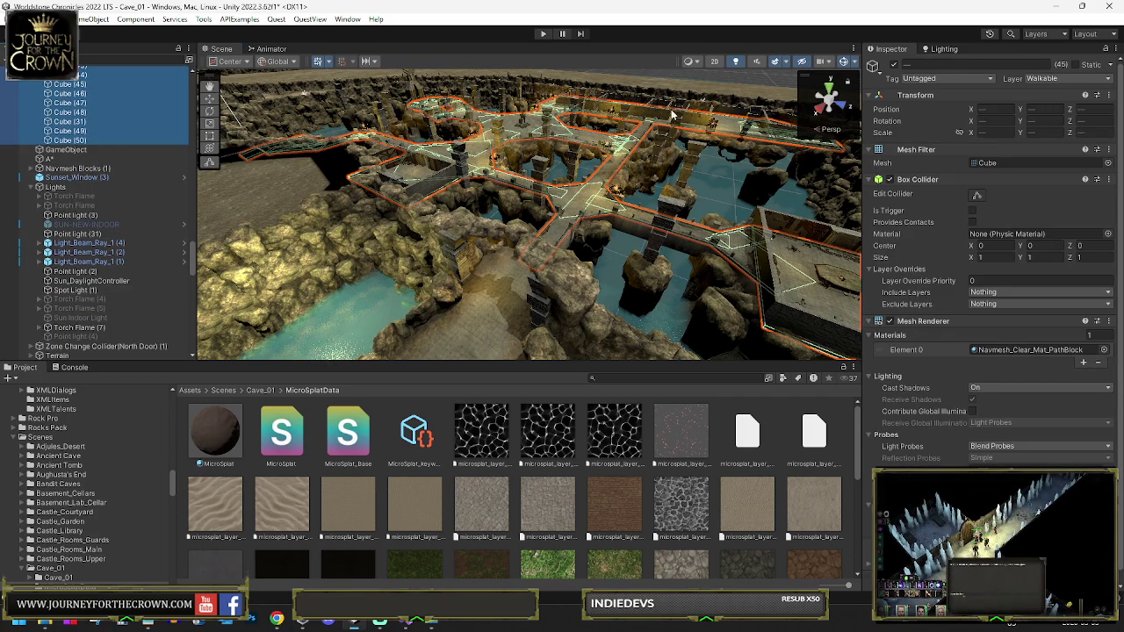
pyautogui.click(894, 67)
pyautogui.moveTo(562, 158); pyautogui.dragTo(540, 180)
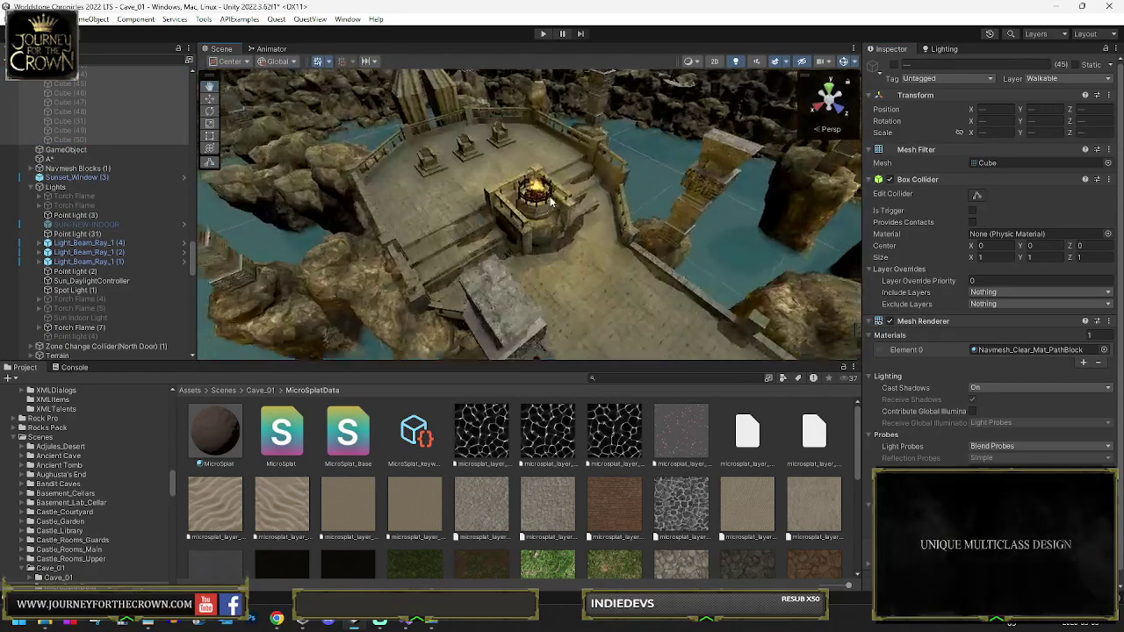
pyautogui.click(894, 66)
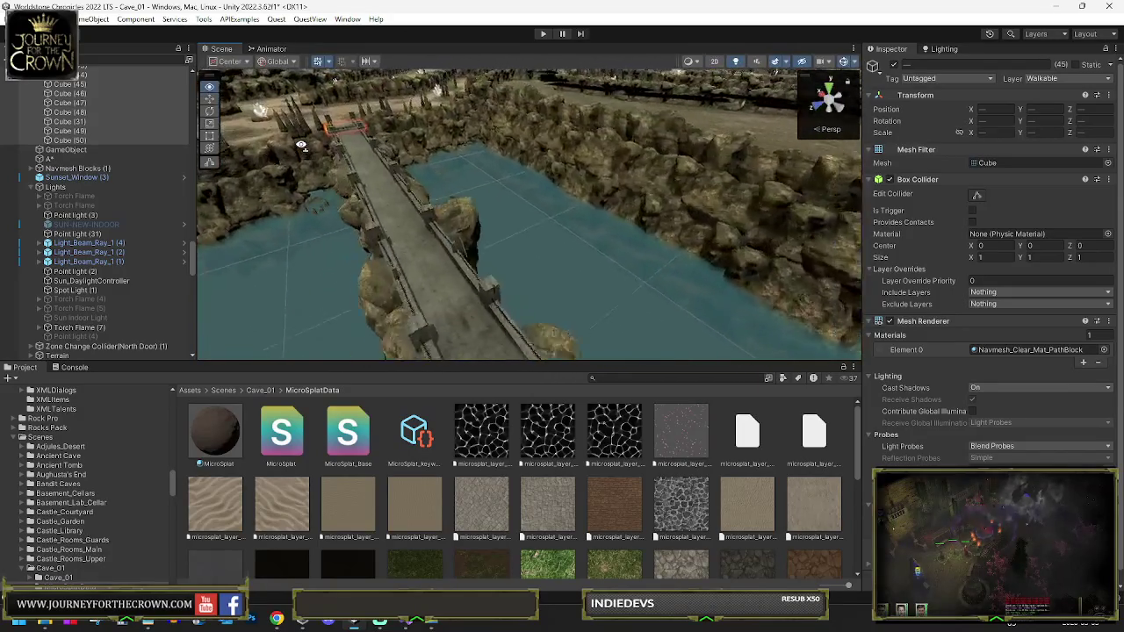
# Review the Hierarchy, then save Cave_01 through File > Save
pyautogui.scroll(10, 149, 147)
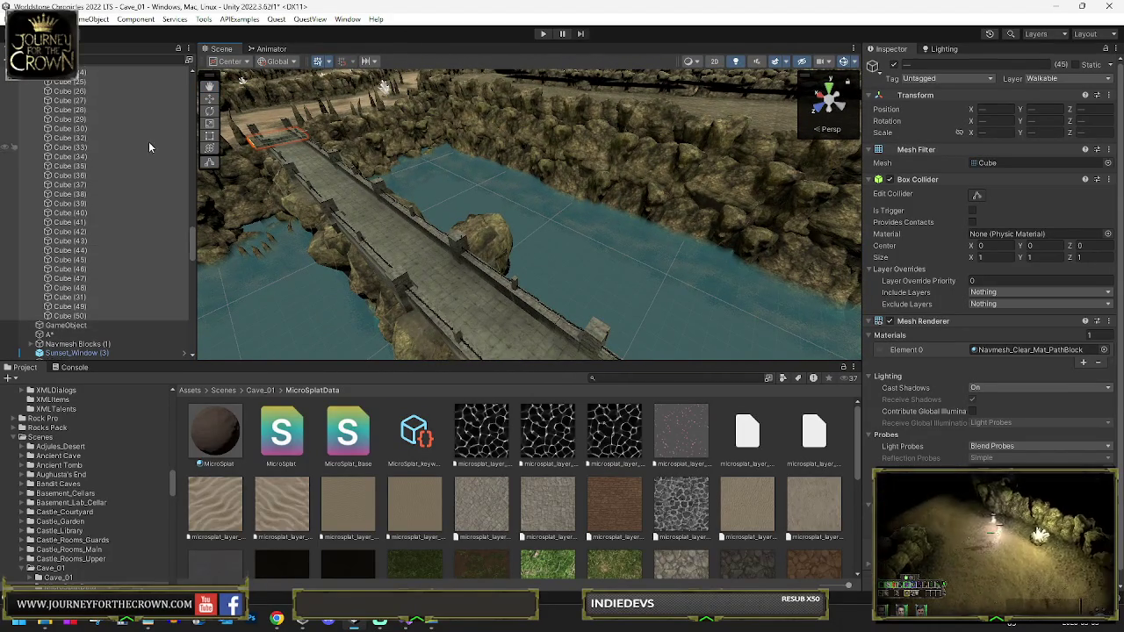
pyautogui.scroll(5, 144, 155)
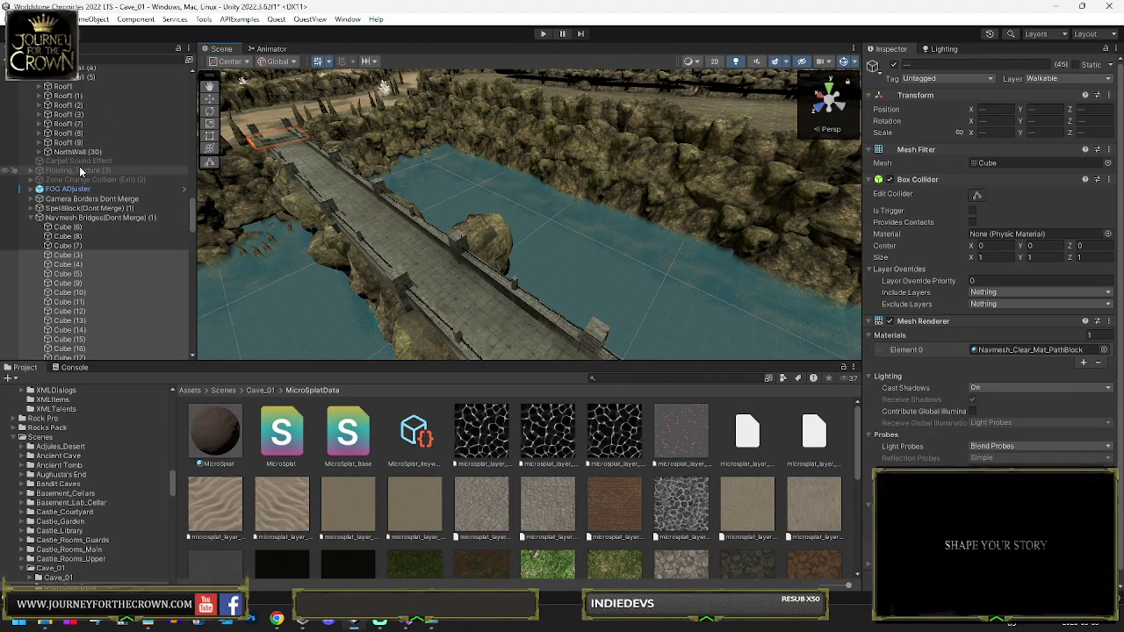
pyautogui.scroll(-5, 81, 167)
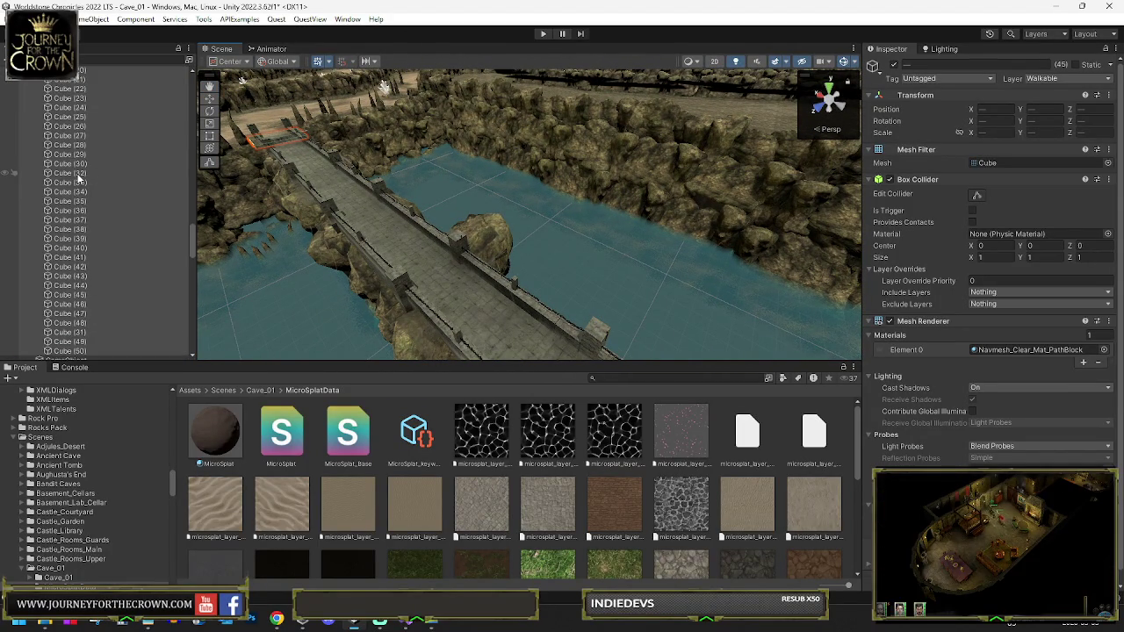
pyautogui.scroll(10, 77, 161)
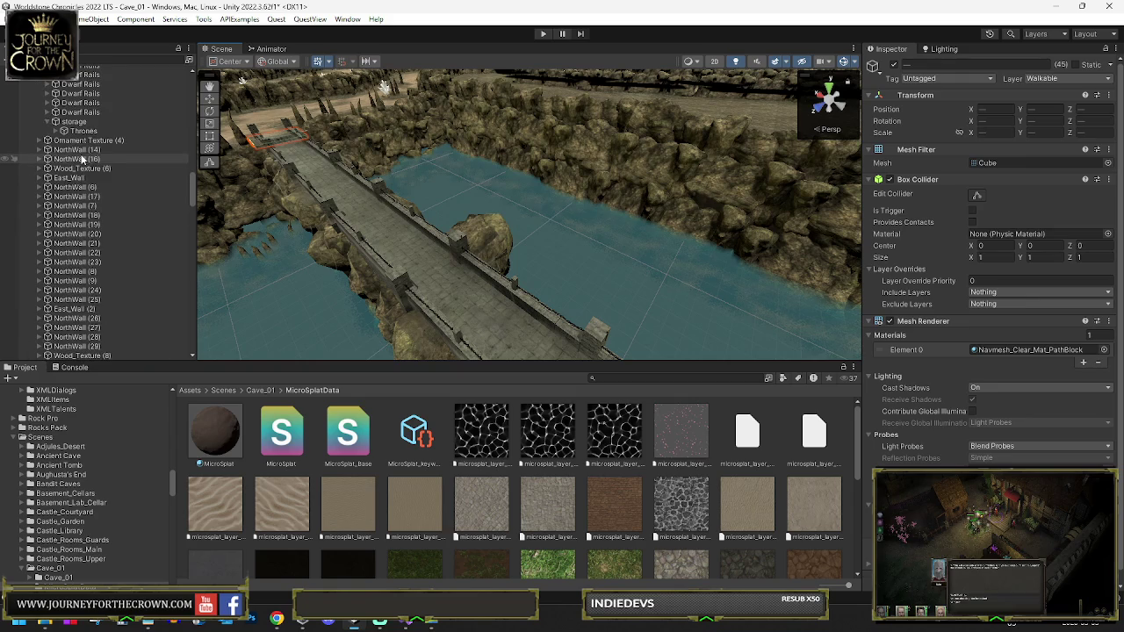
pyautogui.scroll(10, 100, 138)
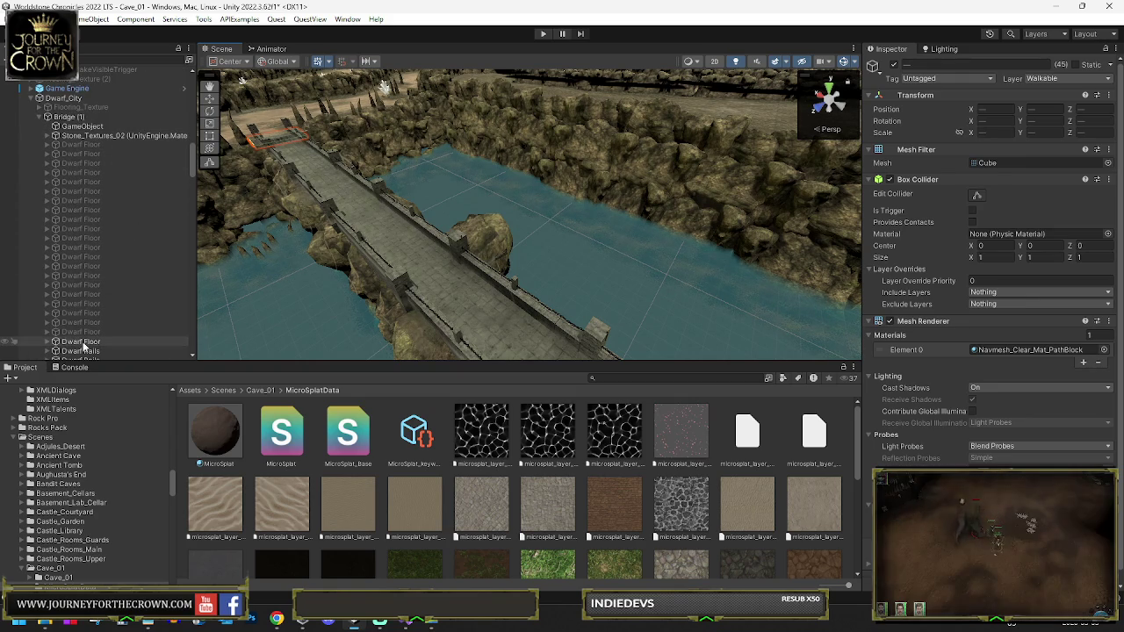
pyautogui.click(13, 19)
pyautogui.click(44, 76)
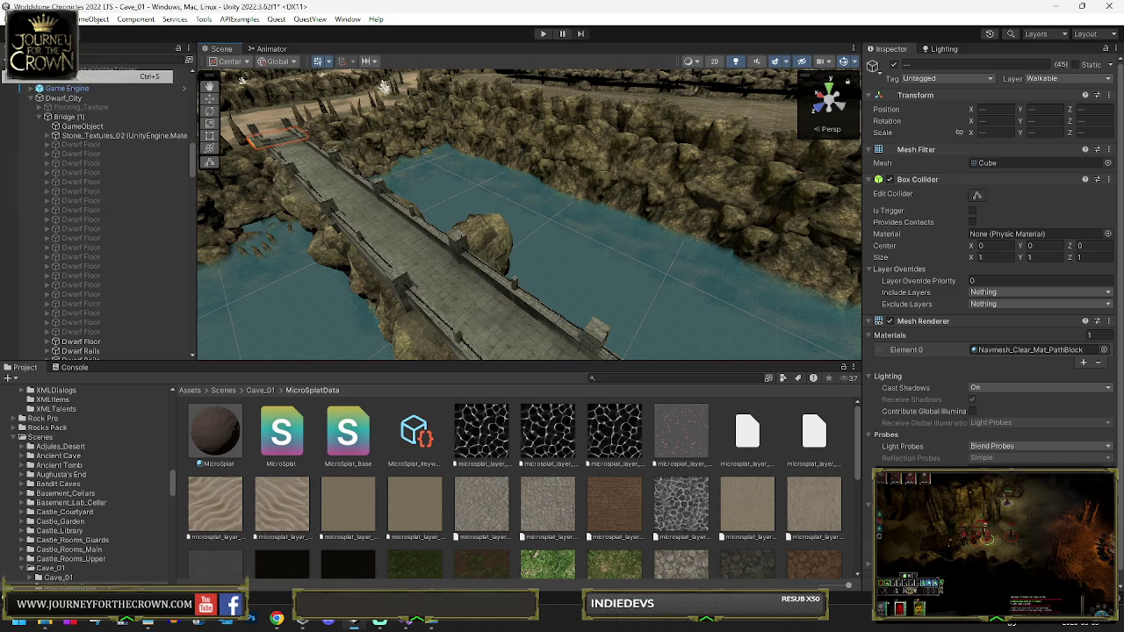
# Enter Play mode to test the Cave_01 scene
pyautogui.click(542, 33)
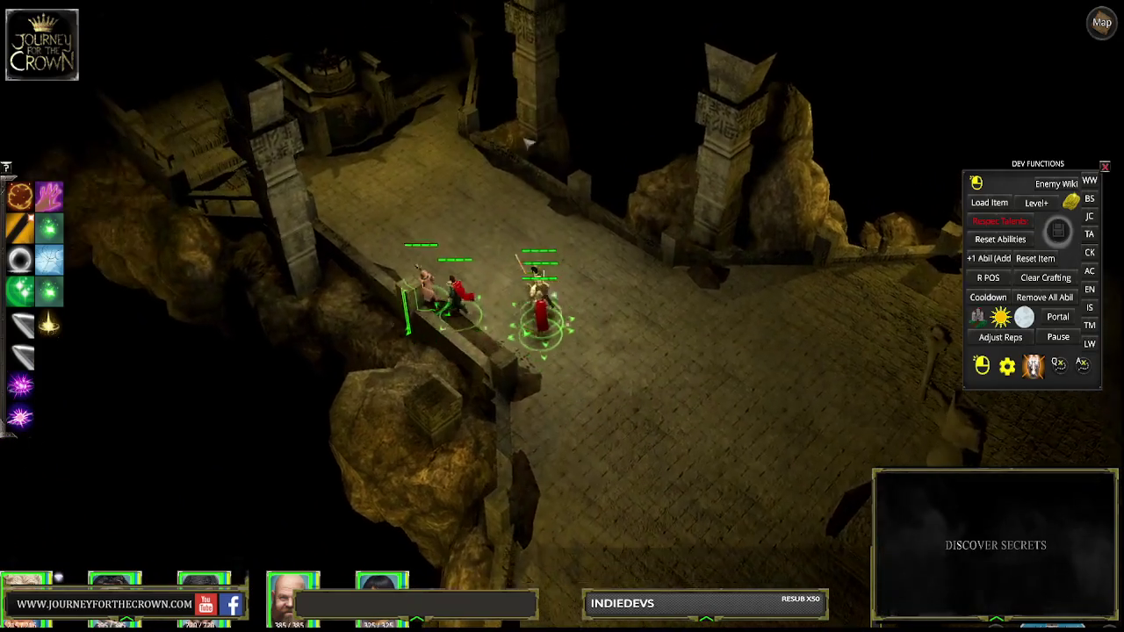
# Move the party around the brazier platform and down onto the lower walkway
pyautogui.click(347, 204)
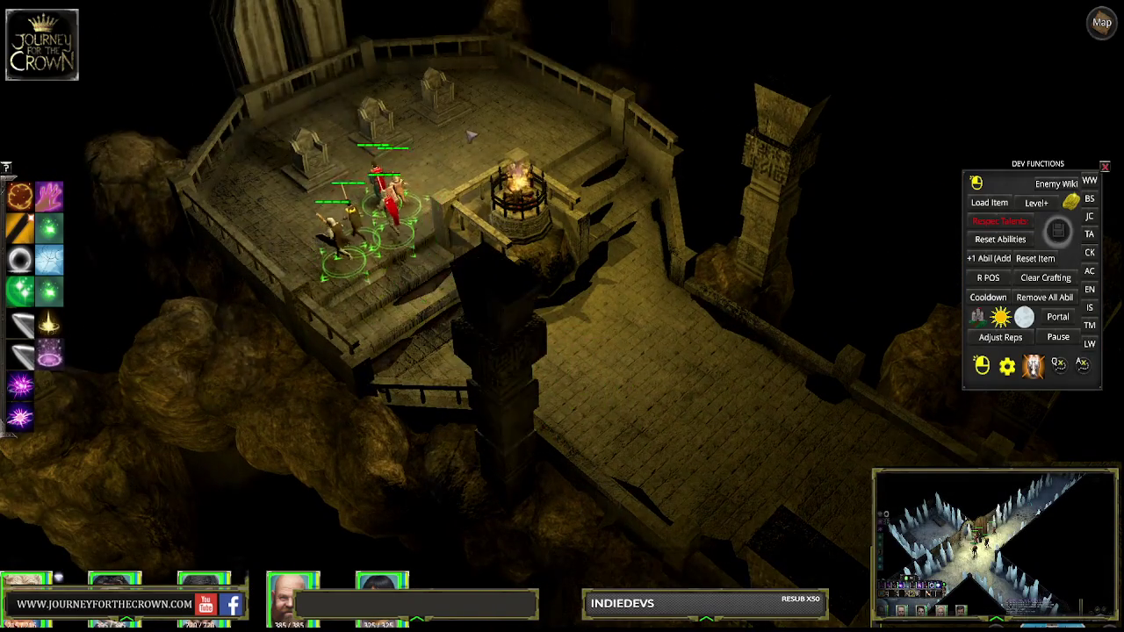
pyautogui.click(470, 135)
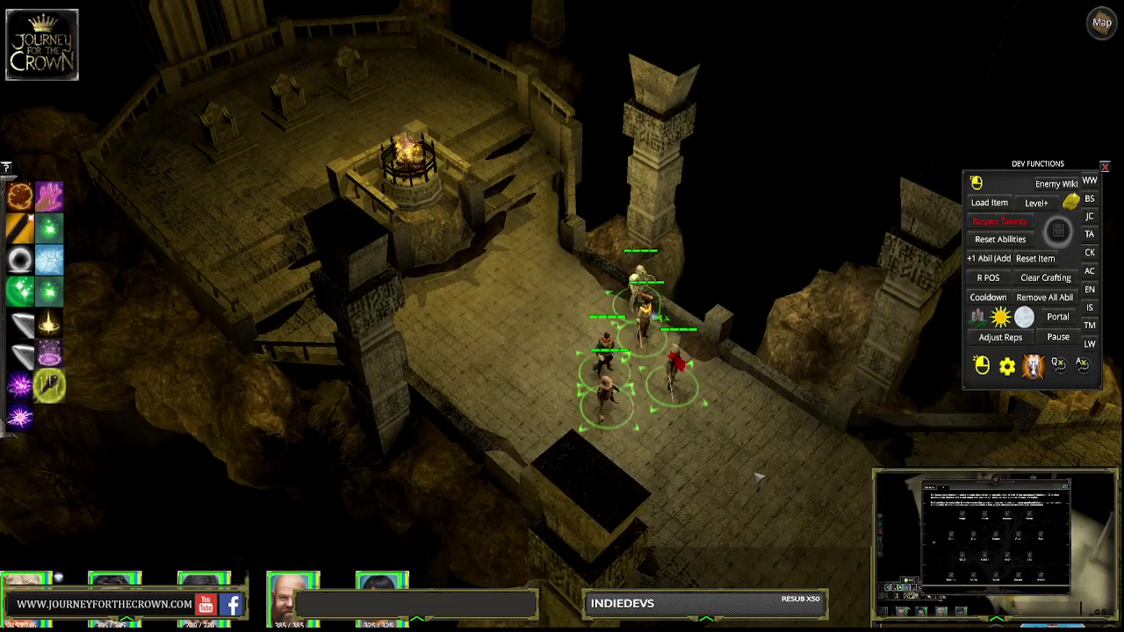
pyautogui.click(761, 491)
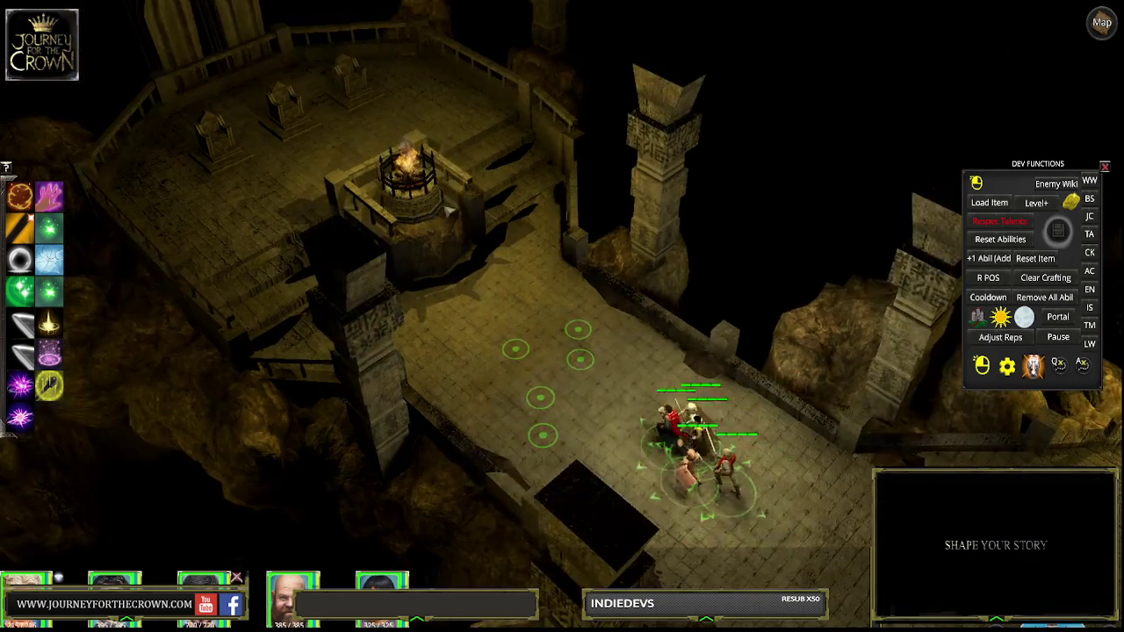
pyautogui.click(469, 87)
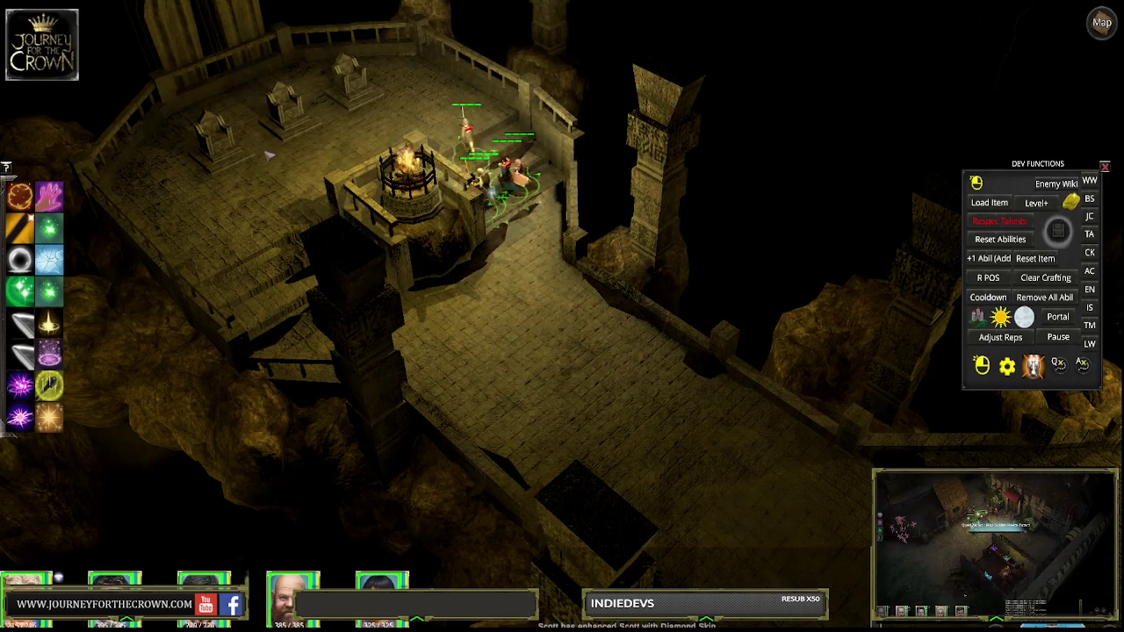
pyautogui.click(215, 191)
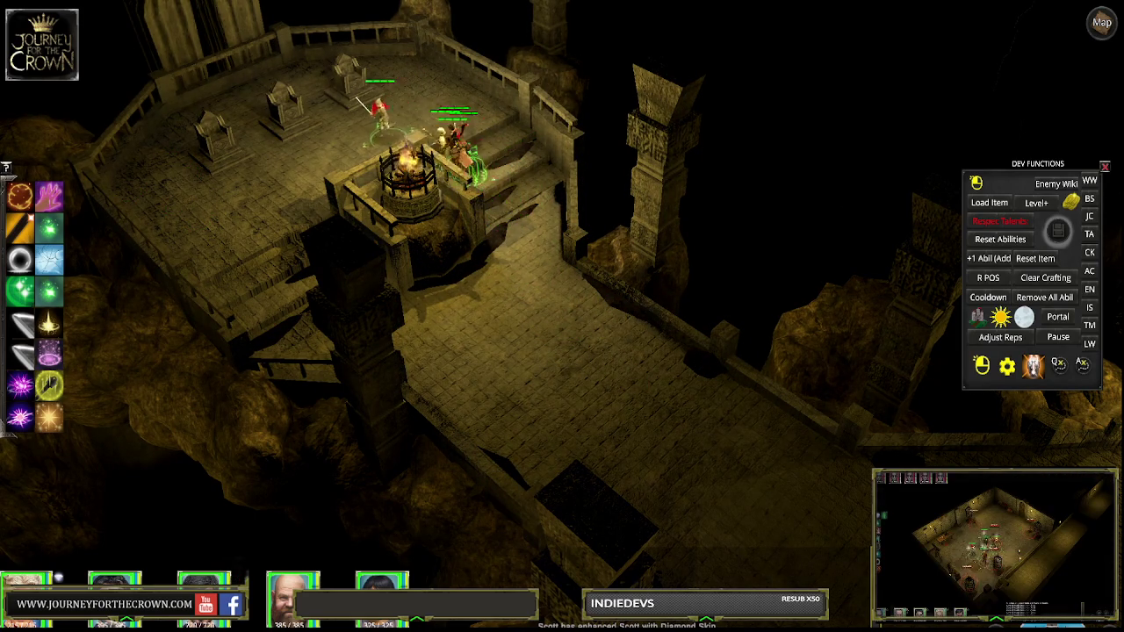
pyautogui.click(553, 396)
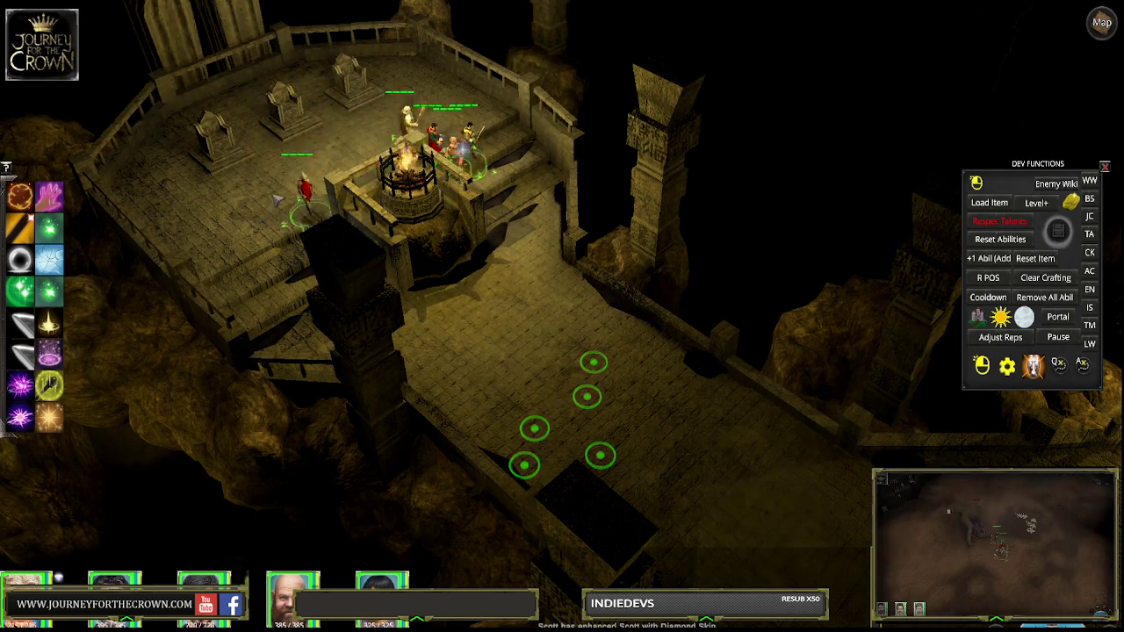
pyautogui.click(650, 456)
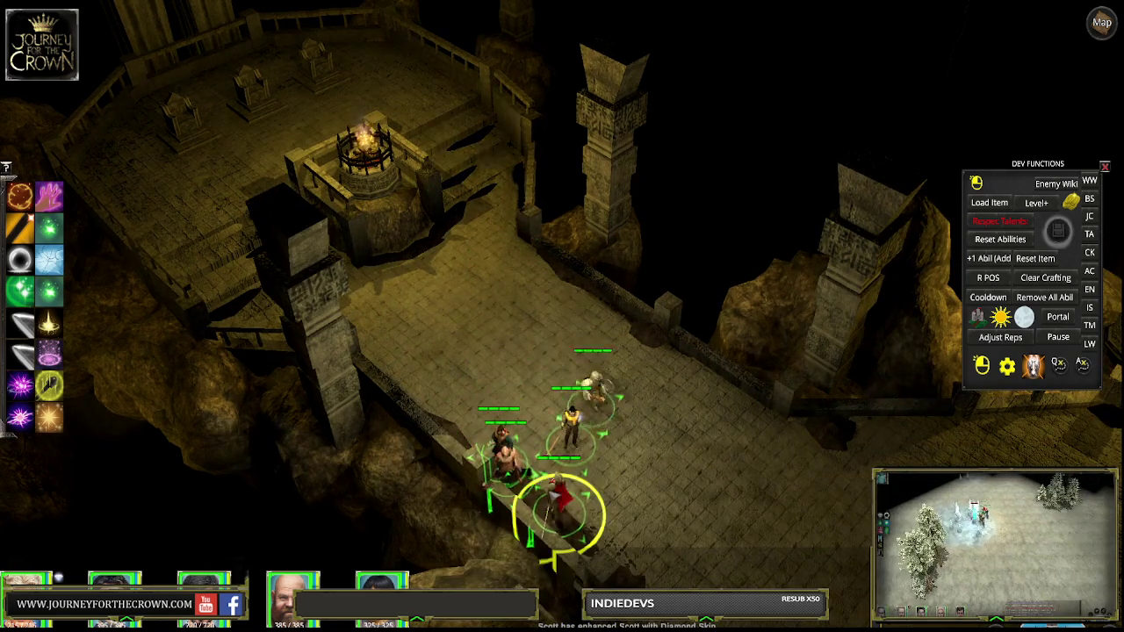
# Select the whole party and walk it along the walkway and across the bridge
pyautogui.moveTo(443, 431); pyautogui.dragTo(527, 498)
pyautogui.click(569, 518)
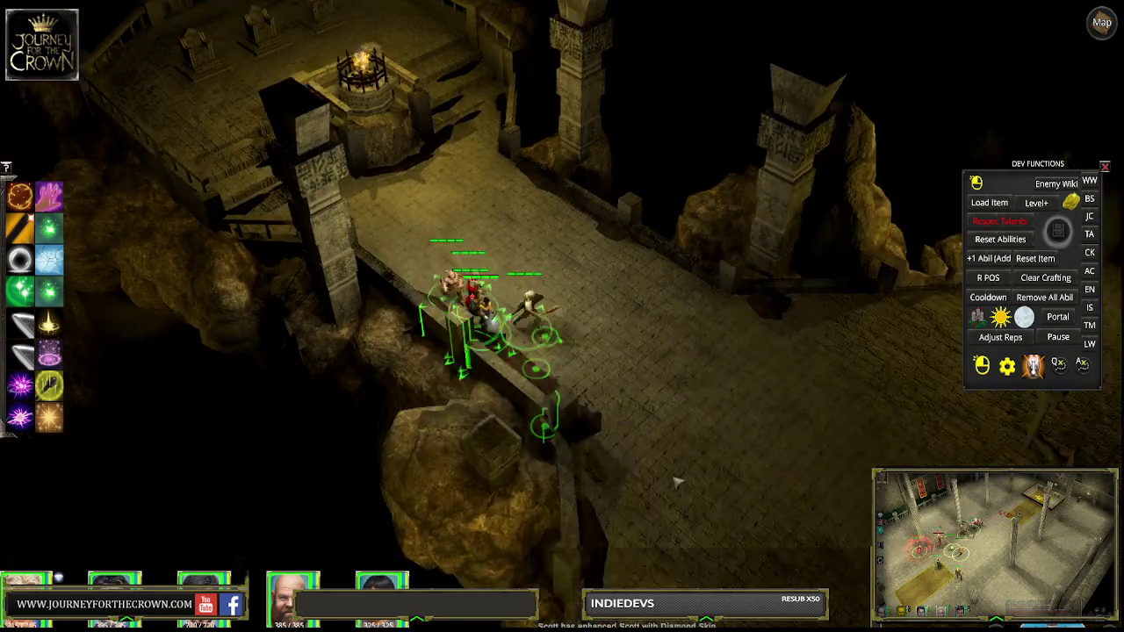
pyautogui.click(716, 518)
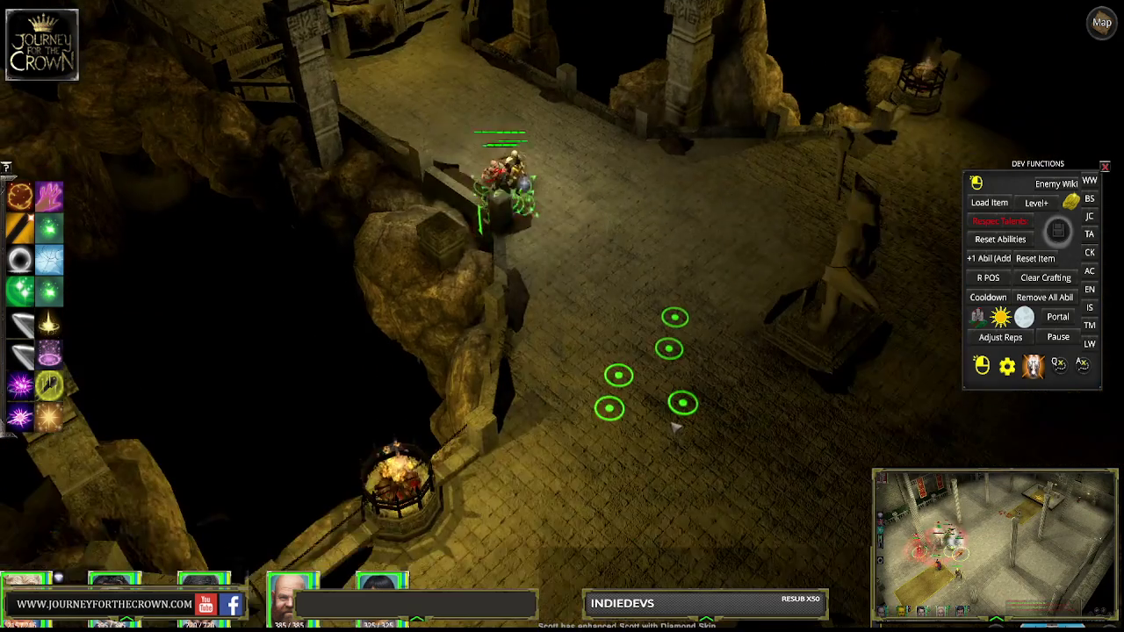
pyautogui.click(659, 465)
pyautogui.click(363, 396)
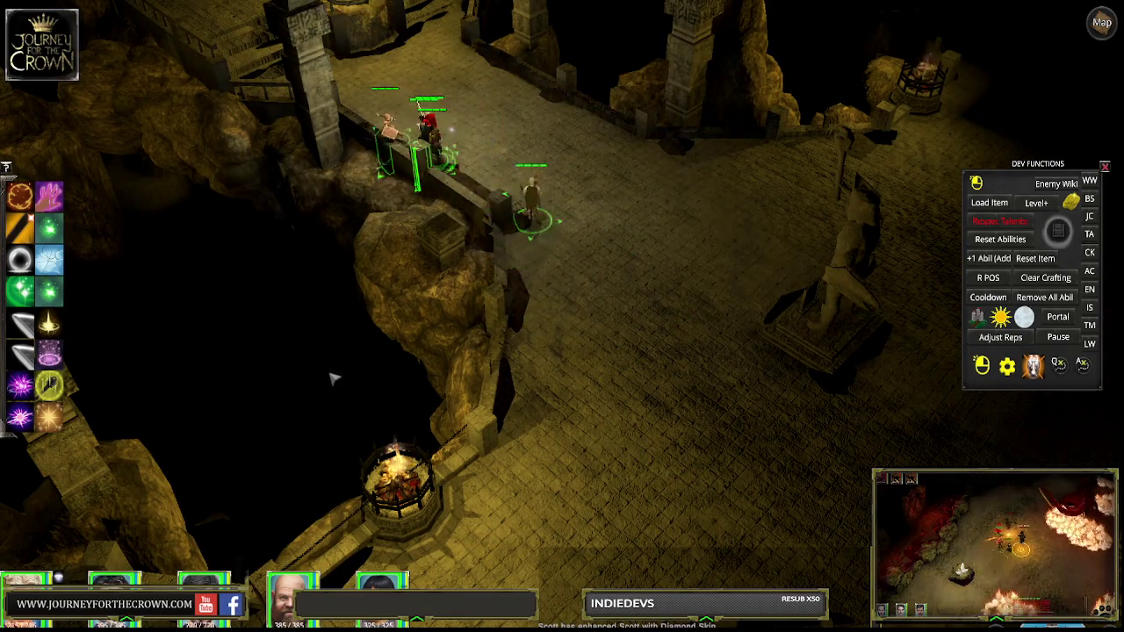
pyautogui.click(720, 434)
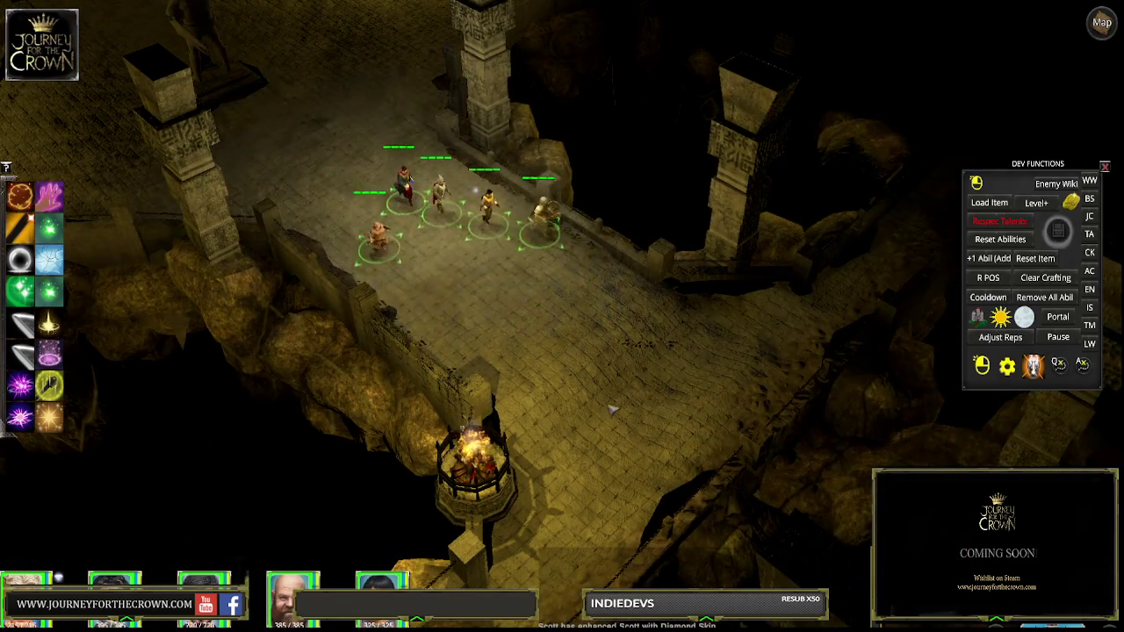
pyautogui.click(619, 424)
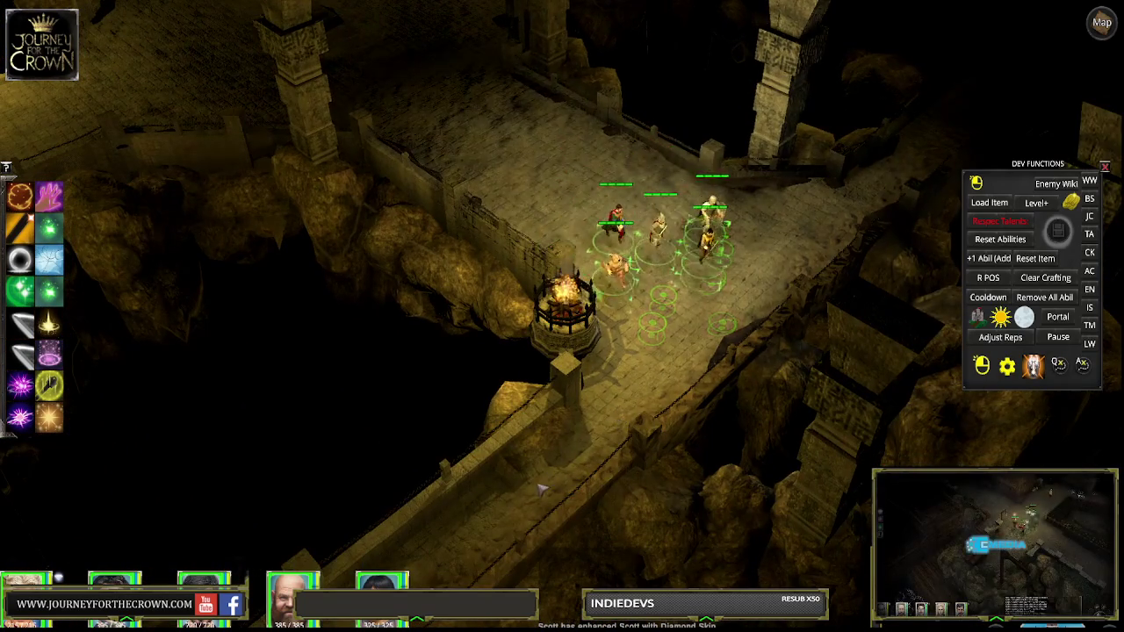
pyautogui.click(544, 395)
pyautogui.click(466, 514)
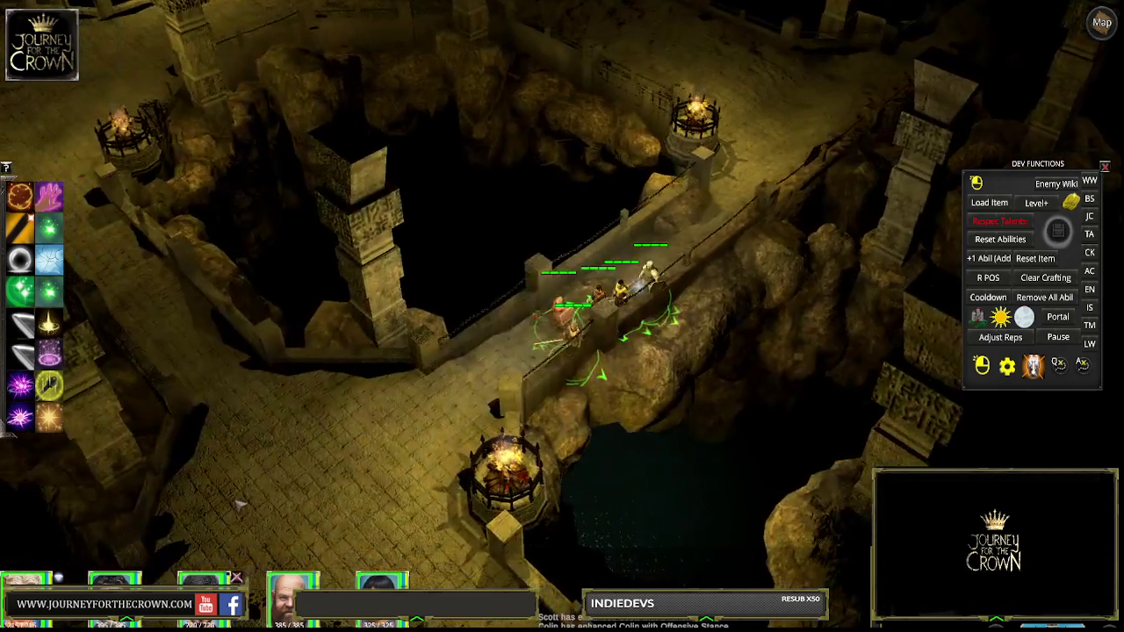
pyautogui.click(307, 496)
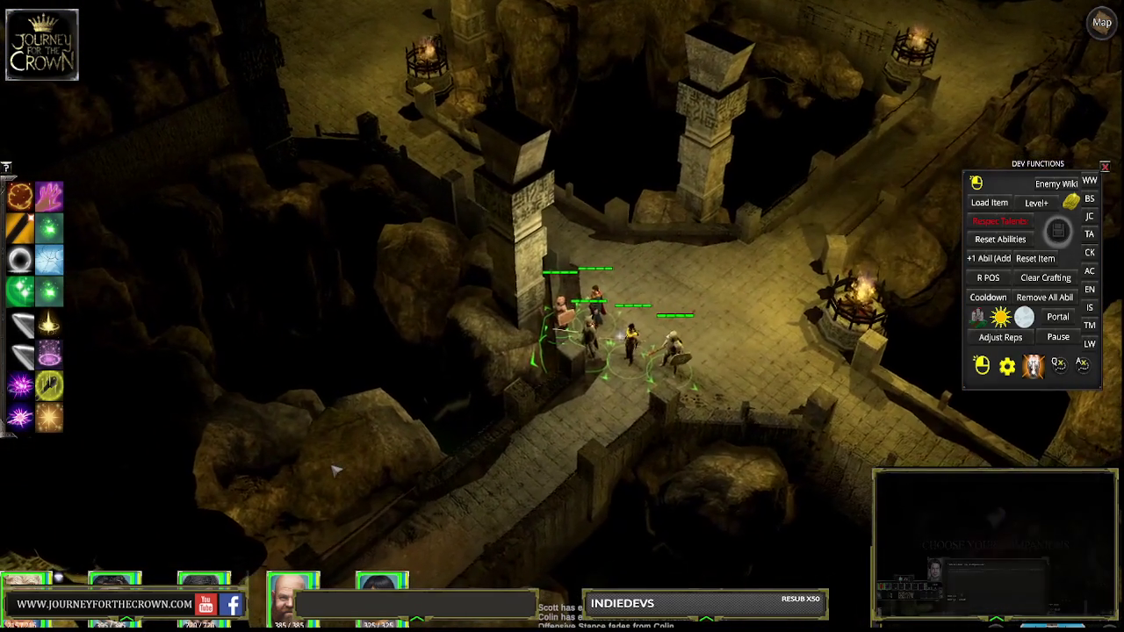
# Lead the party over the next bridge, down into the courtyard, and through the doorway
pyautogui.click(657, 322)
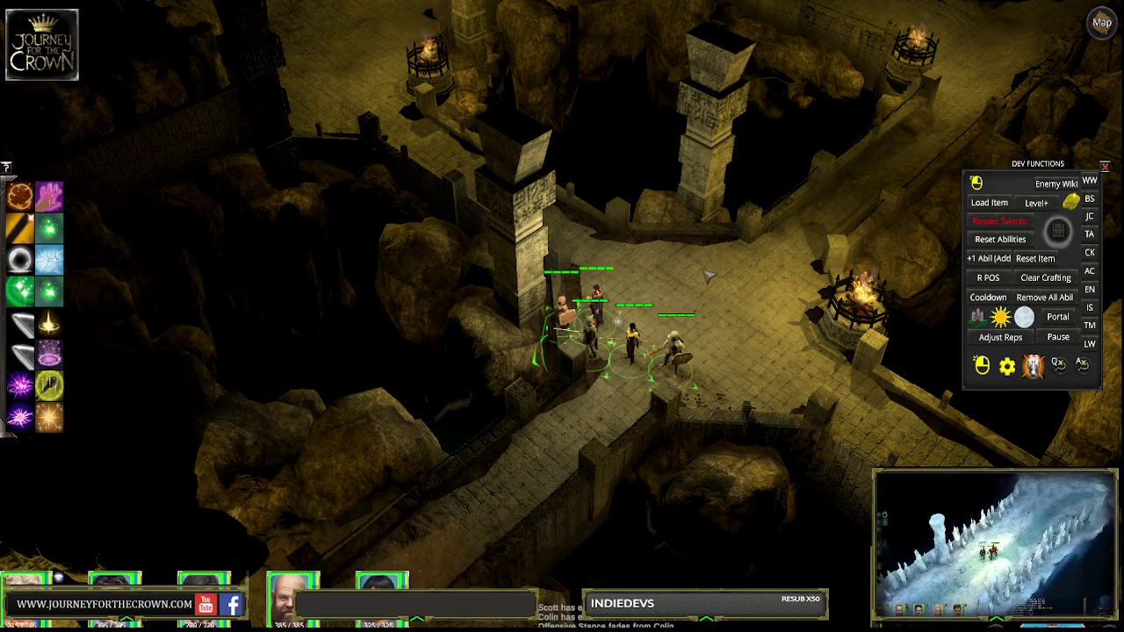
pyautogui.click(694, 309)
pyautogui.click(710, 301)
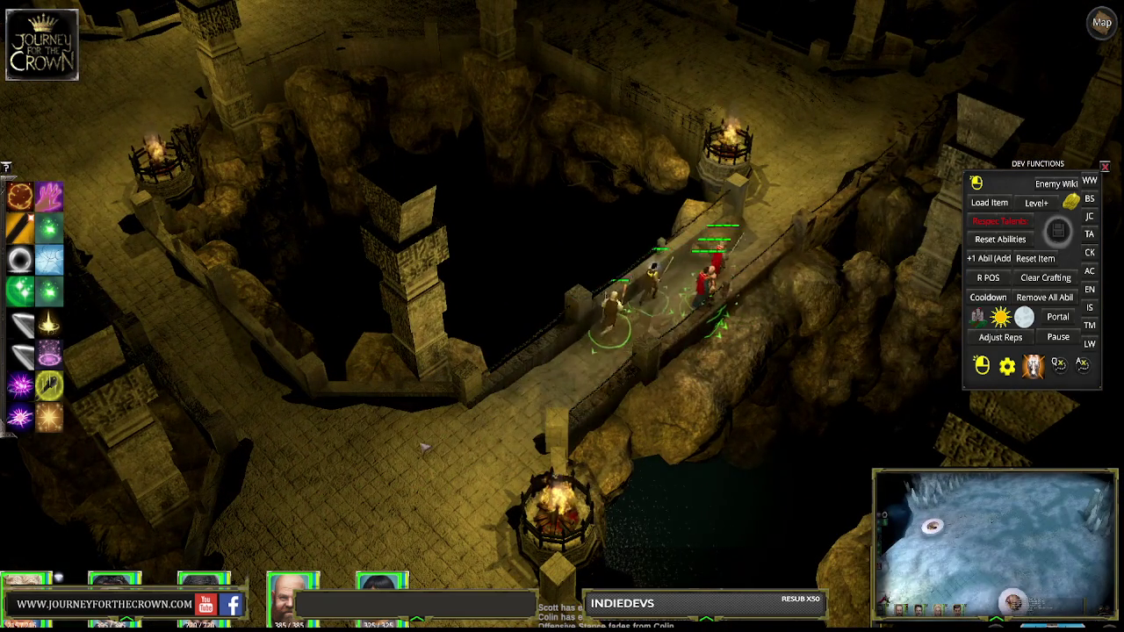
pyautogui.click(565, 430)
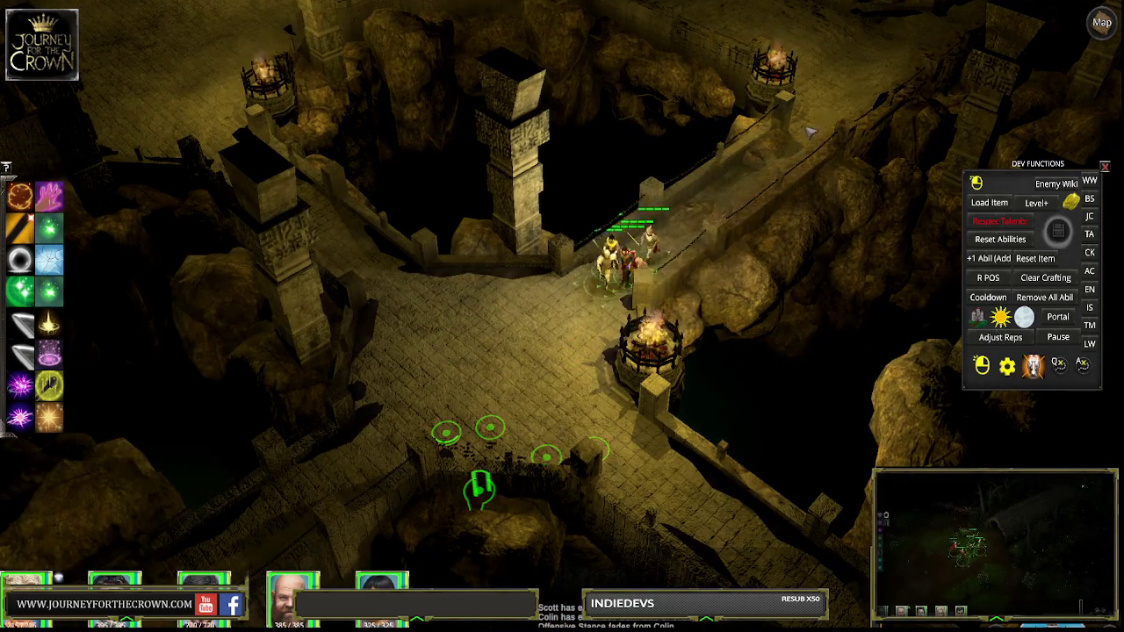
pyautogui.click(705, 540)
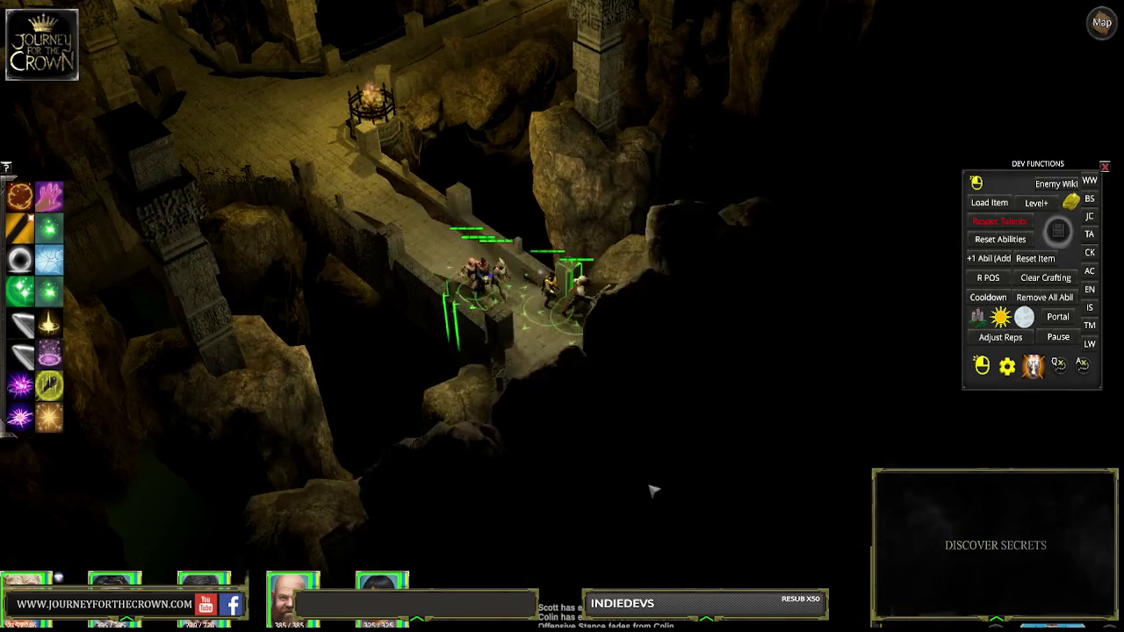
pyautogui.click(716, 490)
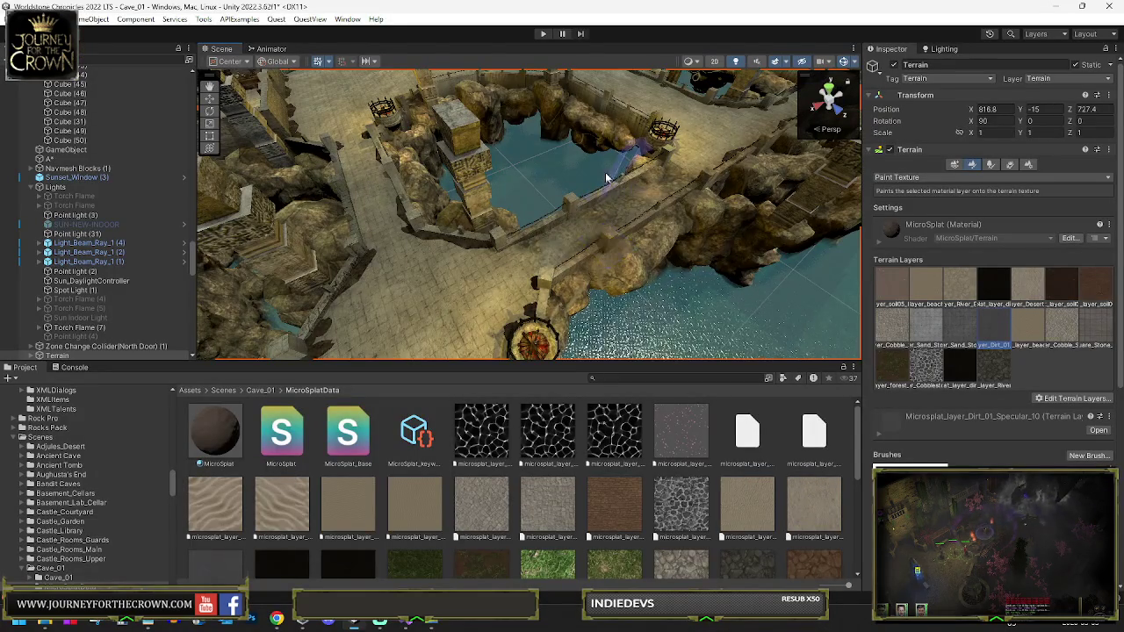
# Orbit over the pool and pick the dark dirt strip along the bridge wall
pyautogui.moveTo(492, 251)
pyautogui.mouseDown()
pyautogui.moveTo(431, 236)
pyautogui.moveTo(492, 240)
pyautogui.moveTo(529, 226)
pyautogui.mouseUp()
pyautogui.moveTo(526, 227); pyautogui.dragTo(650, 239)
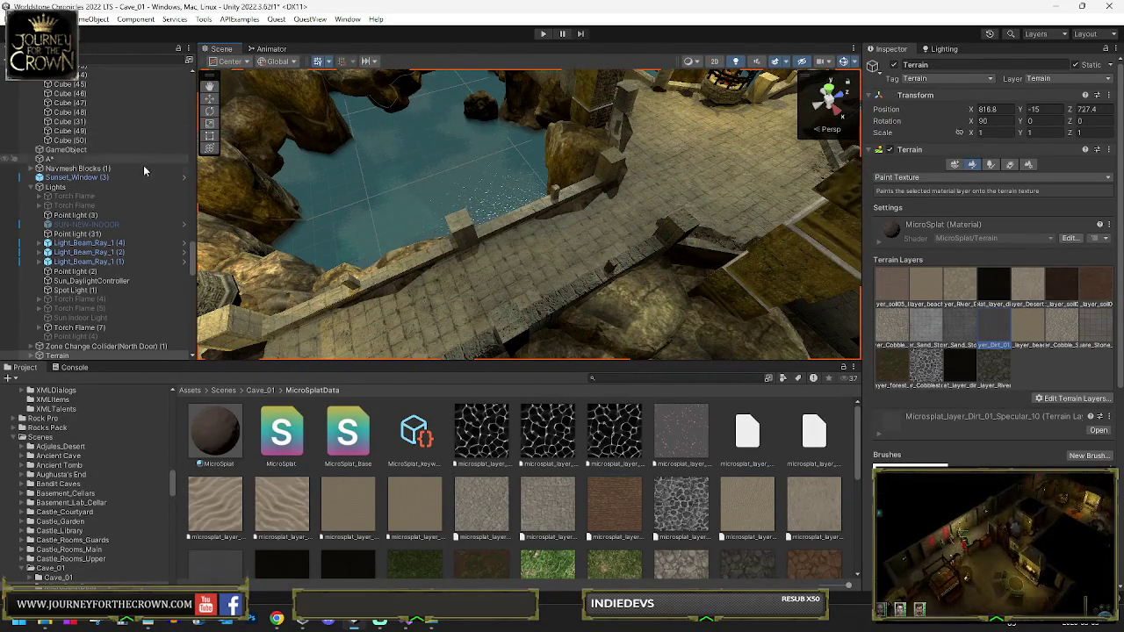
pyautogui.click(66, 112)
pyautogui.click(573, 209)
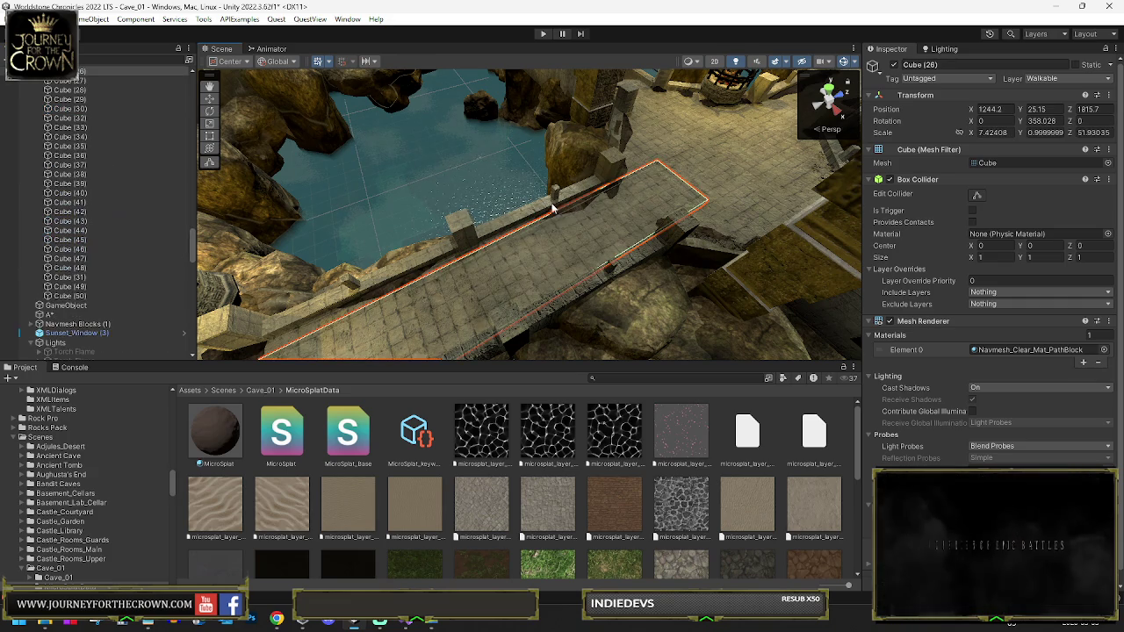
pyautogui.moveTo(462, 234); pyautogui.dragTo(375, 263)
pyautogui.click(375, 264)
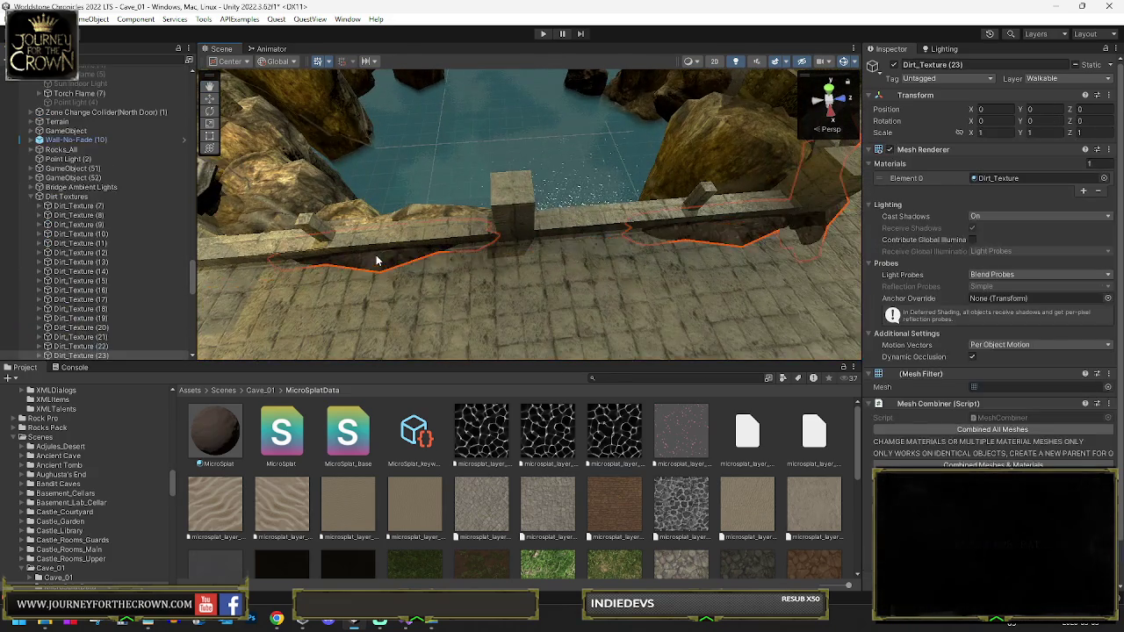
# Select Dirt_Texture (7) through Dirt_Texture (25) in the Hierarchy
pyautogui.click(79, 206)
pyautogui.scroll(-5, 88, 264)
pyautogui.keyDown('shift'); pyautogui.click(79, 255); pyautogui.keyUp('shift')
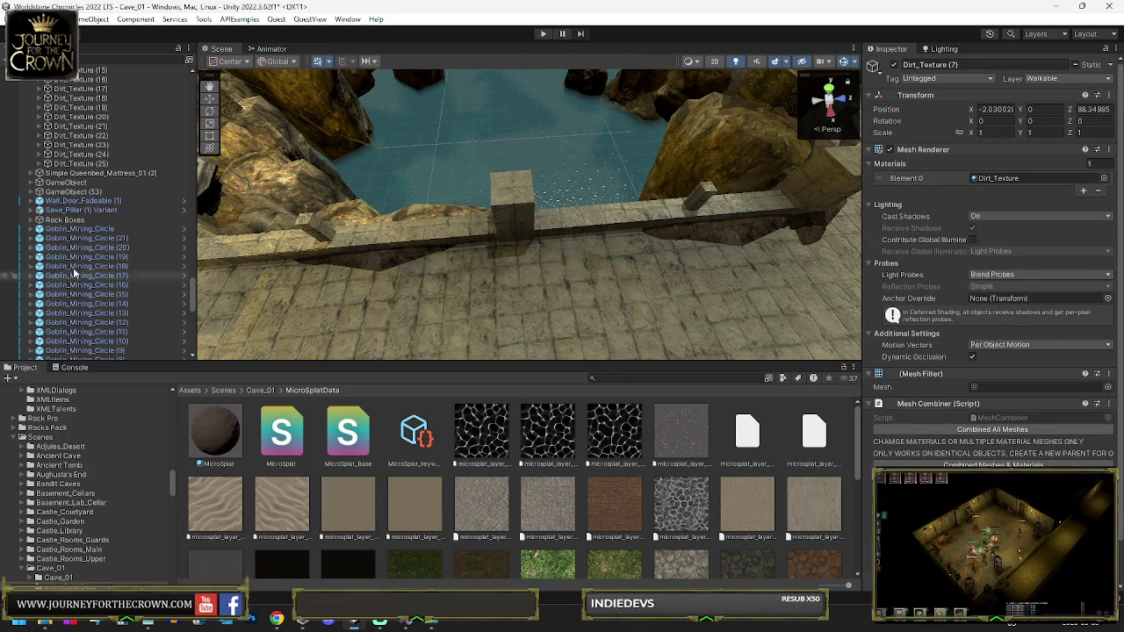
pyautogui.scroll(-3, 88, 220)
pyautogui.scroll(-2, 864, 386)
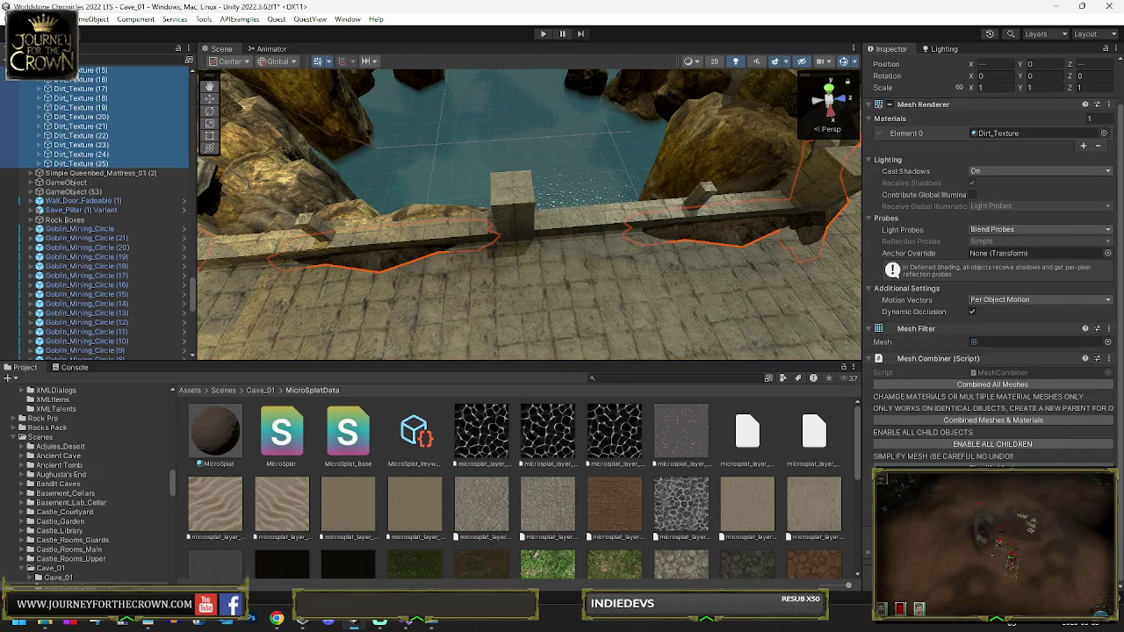
# Add a MicroSplat Blendable Object component to the Dirt_Texture strips with Blend Distance 0.17
pyautogui.hotkey('ctrl', 'shift', 'a')
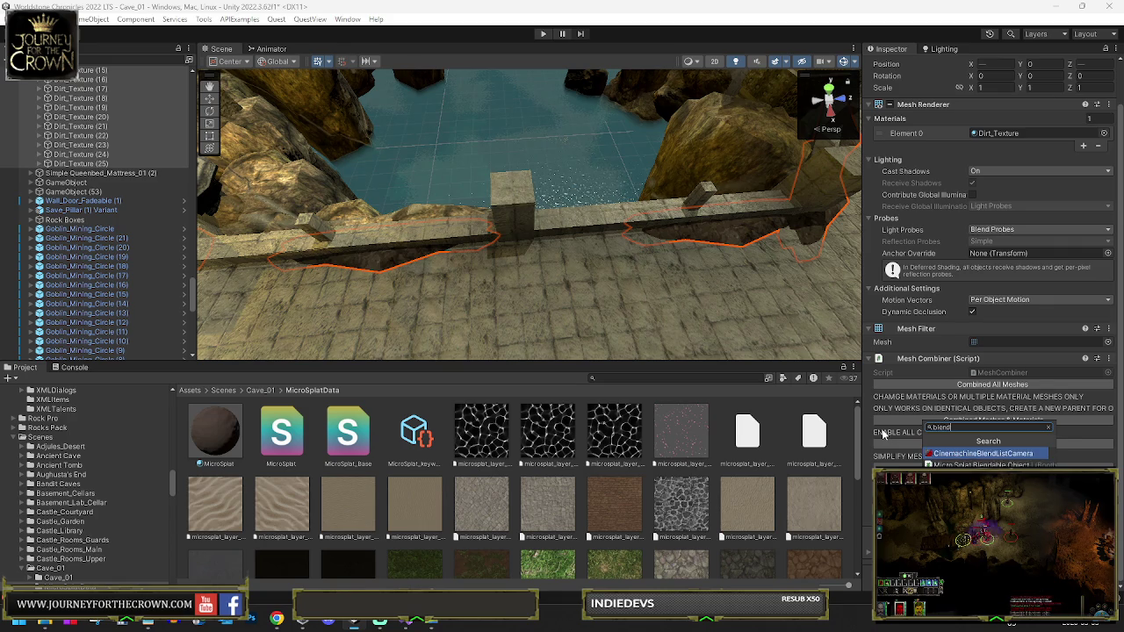
pyautogui.press('Escape')
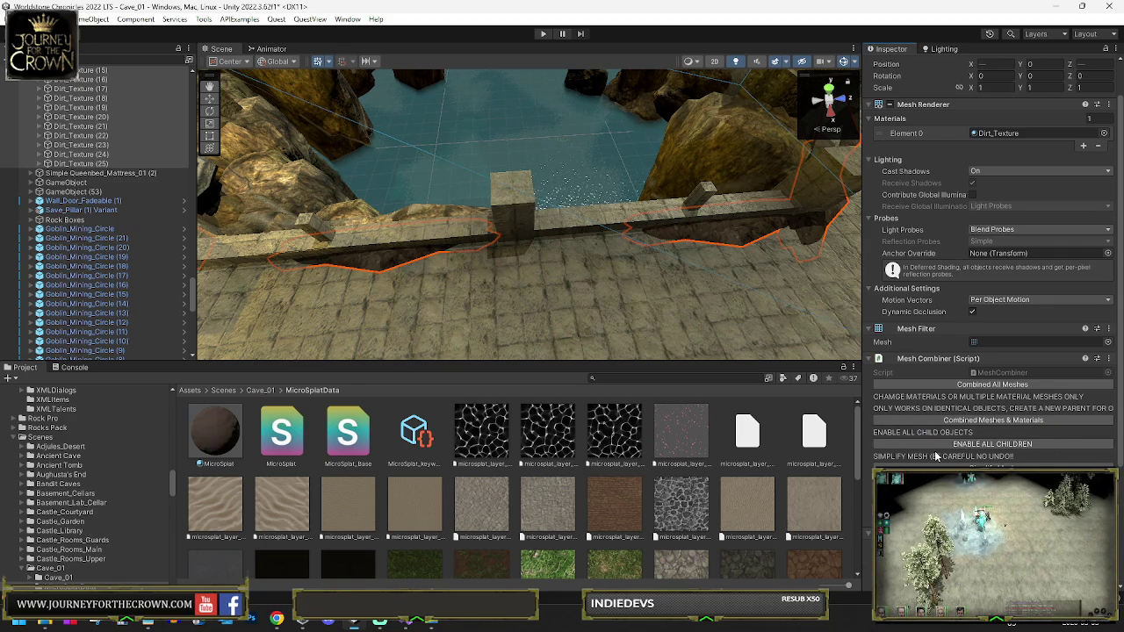
pyautogui.hotkey('ctrl', 'shift', 'a')
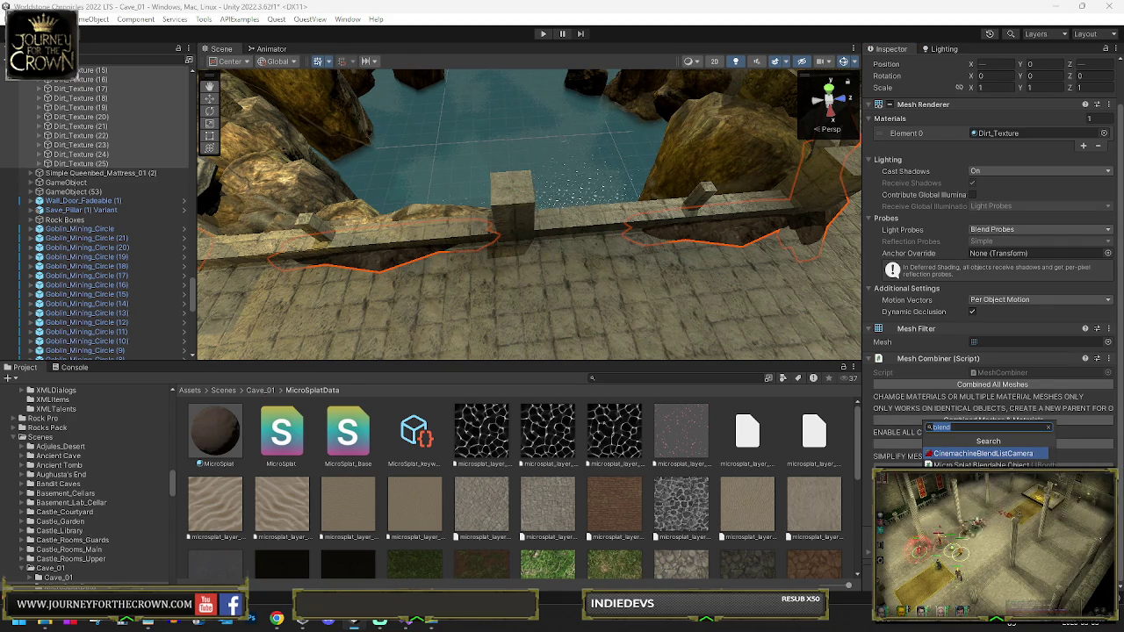
pyautogui.press('Return')
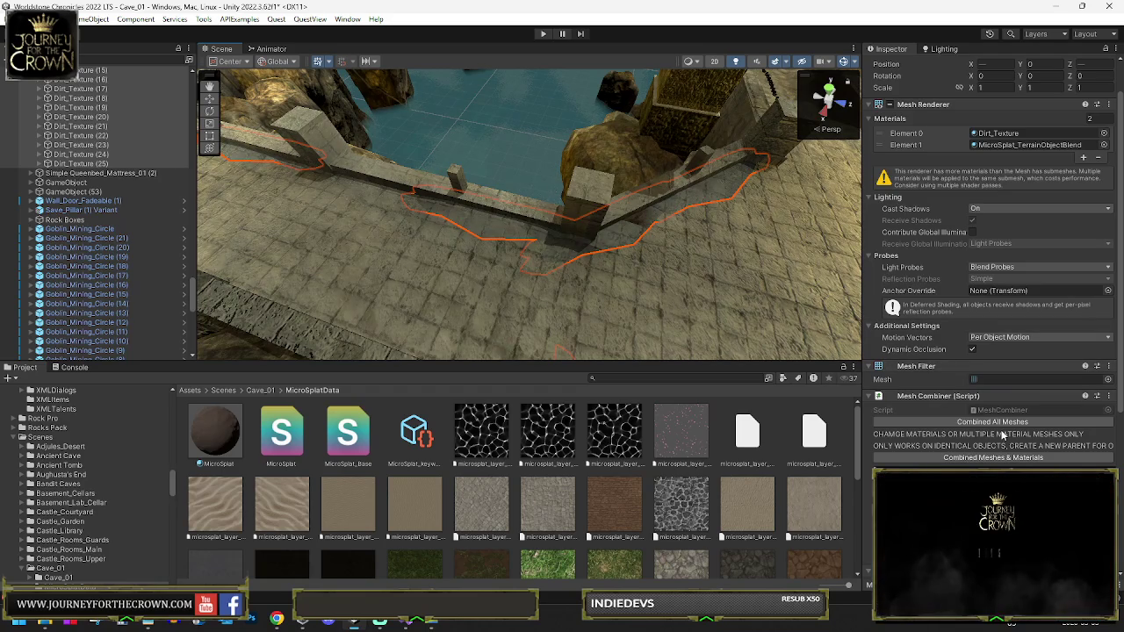
pyautogui.scroll(-5, 1002, 435)
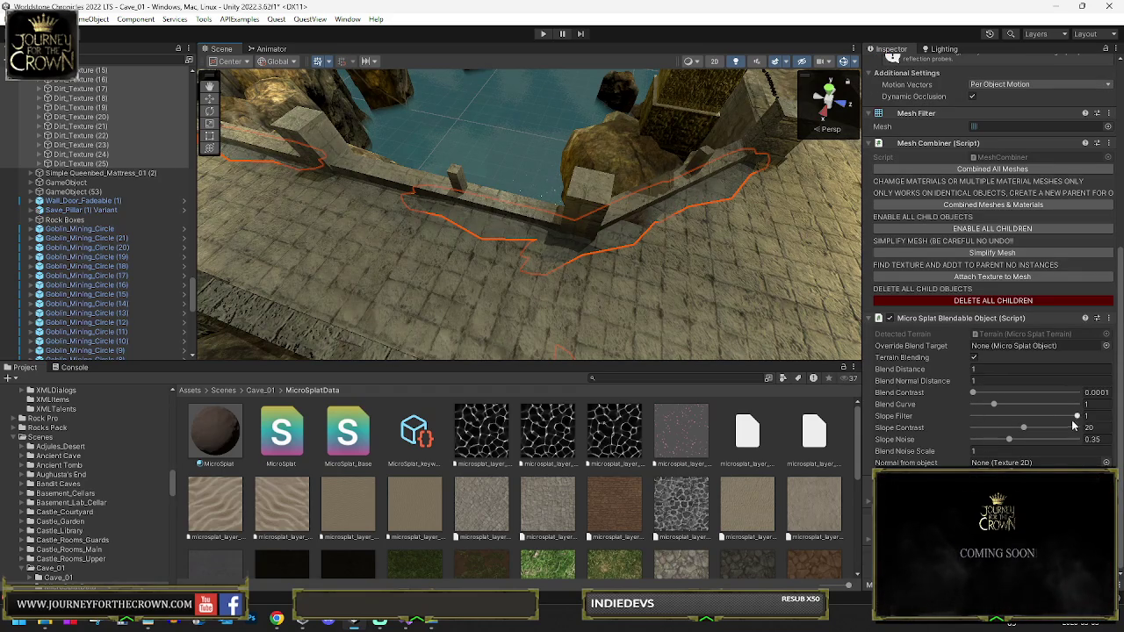
pyautogui.moveTo(956, 373); pyautogui.dragTo(937, 372)
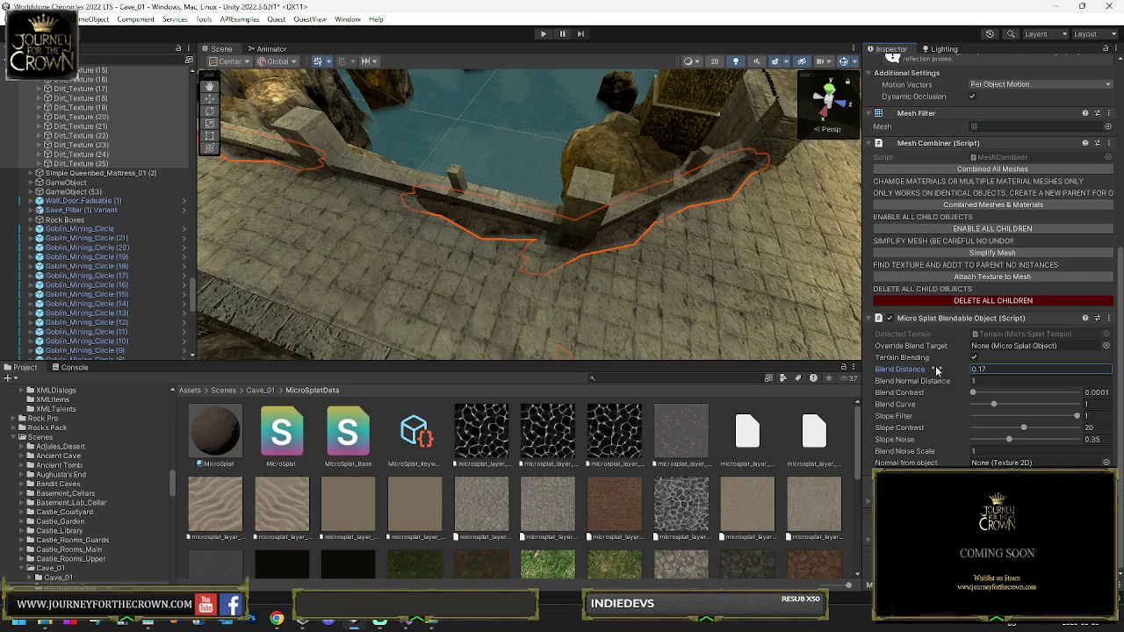
# Select the invisible navmesh cube covering the stone walkway
pyautogui.click(664, 261)
pyautogui.moveTo(635, 266)
pyautogui.mouseDown()
pyautogui.moveTo(518, 218)
pyautogui.moveTo(615, 256)
pyautogui.moveTo(620, 247)
pyautogui.moveTo(488, 211)
pyautogui.moveTo(427, 258)
pyautogui.moveTo(439, 259)
pyautogui.moveTo(457, 221)
pyautogui.mouseUp()
pyautogui.click(511, 200)
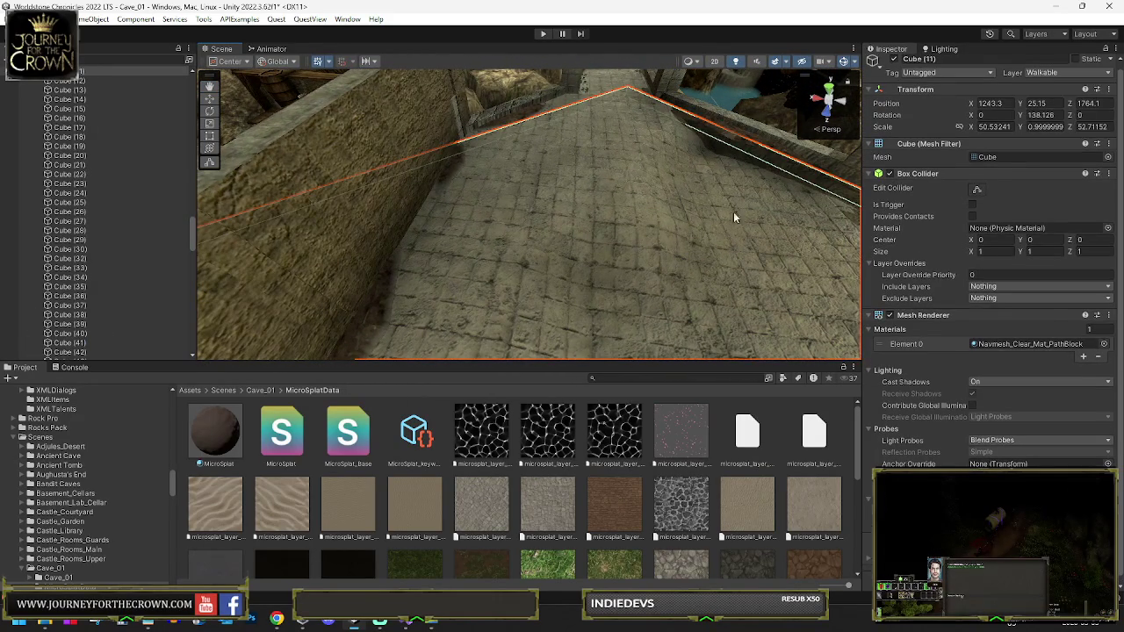
pyautogui.click(600, 180)
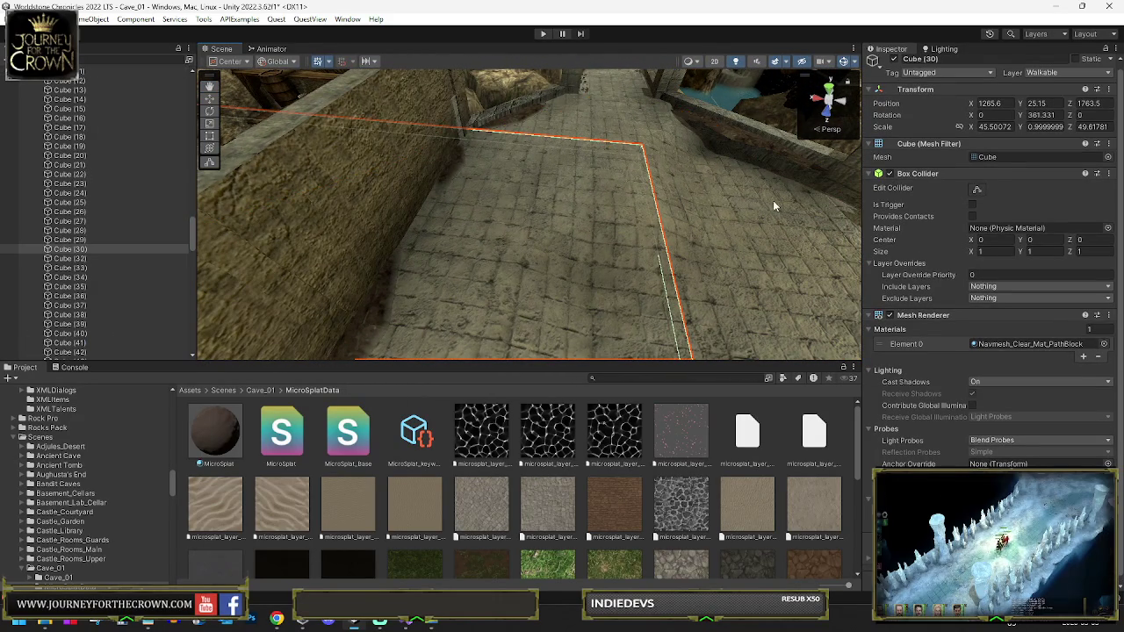
pyautogui.click(733, 247)
pyautogui.scroll(5, 104, 139)
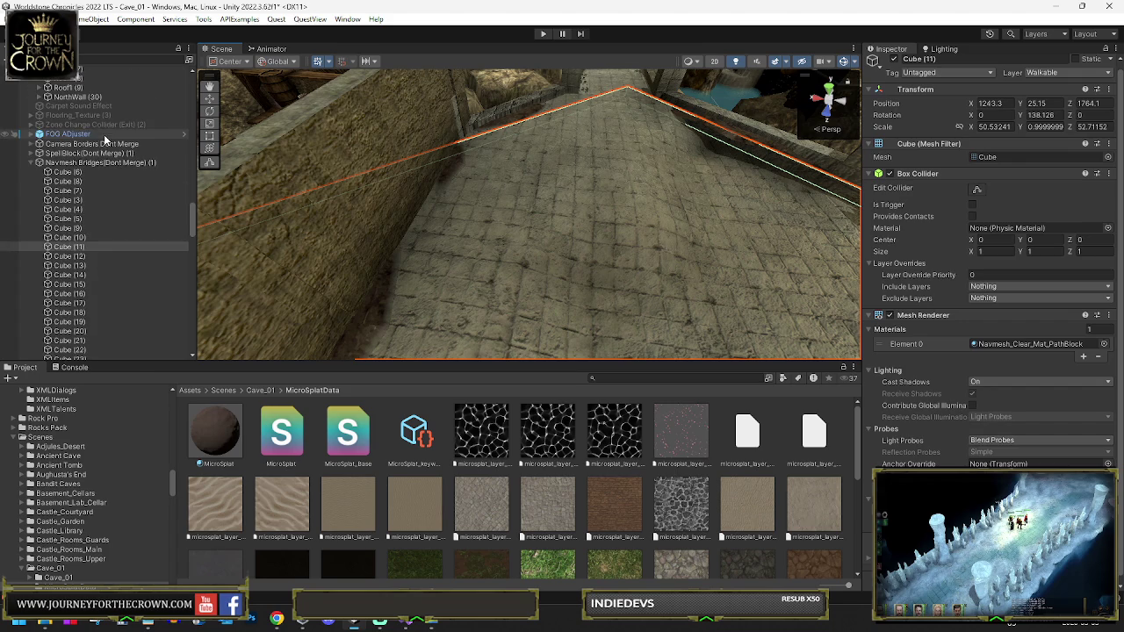
pyautogui.doubleClick(66, 172)
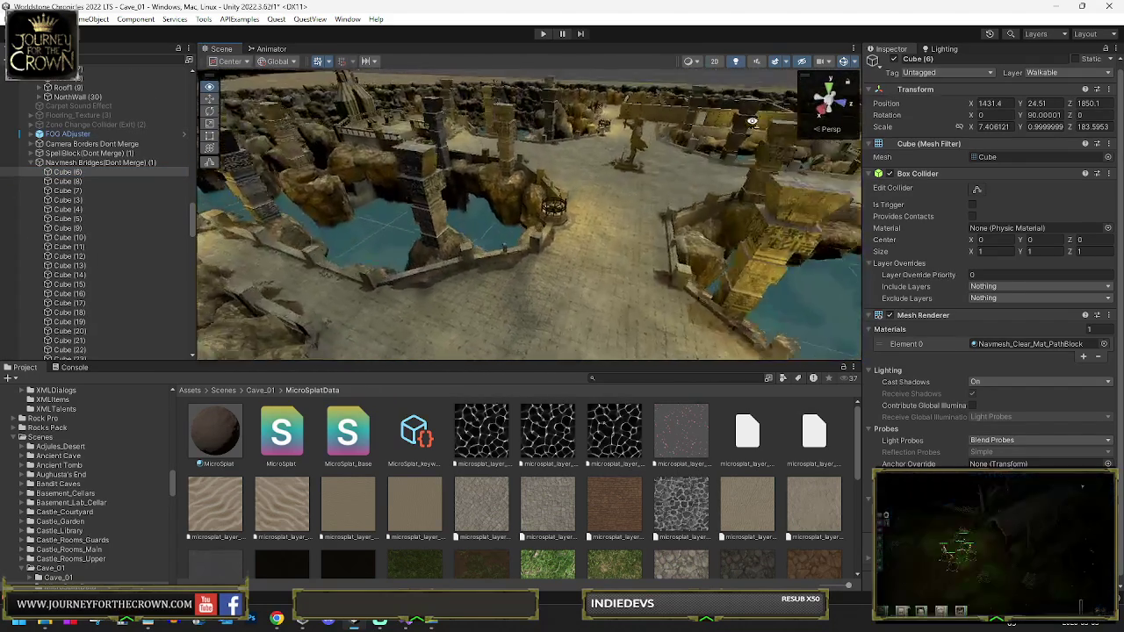
pyautogui.moveTo(505, 220)
pyautogui.mouseDown()
pyautogui.moveTo(451, 342)
pyautogui.moveTo(245, 357)
pyautogui.mouseUp()
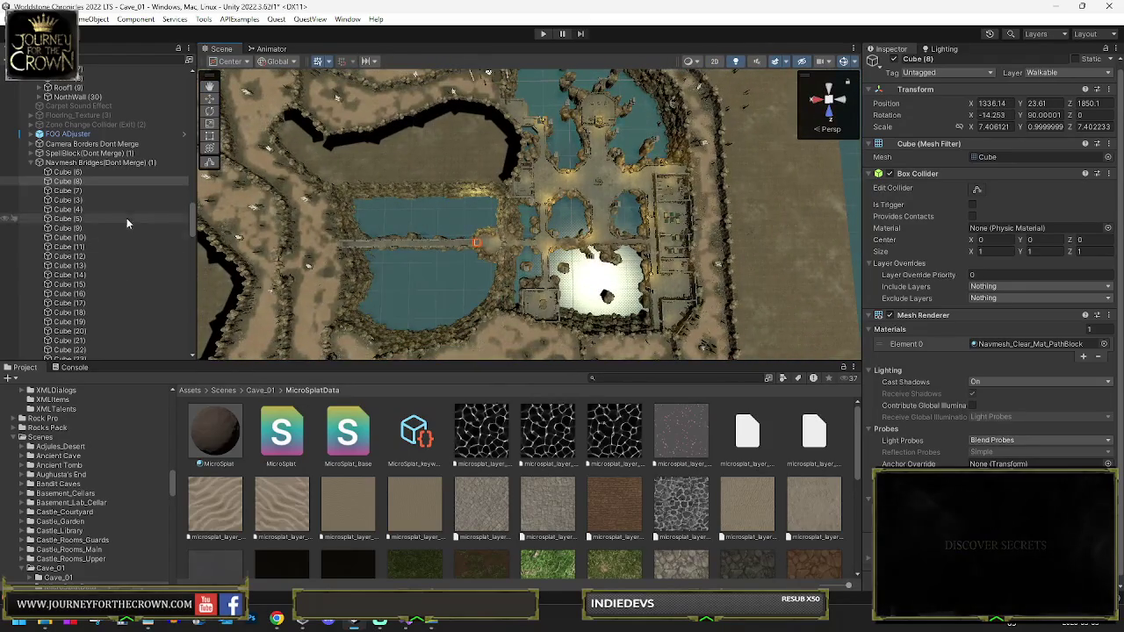
pyautogui.click(80, 174)
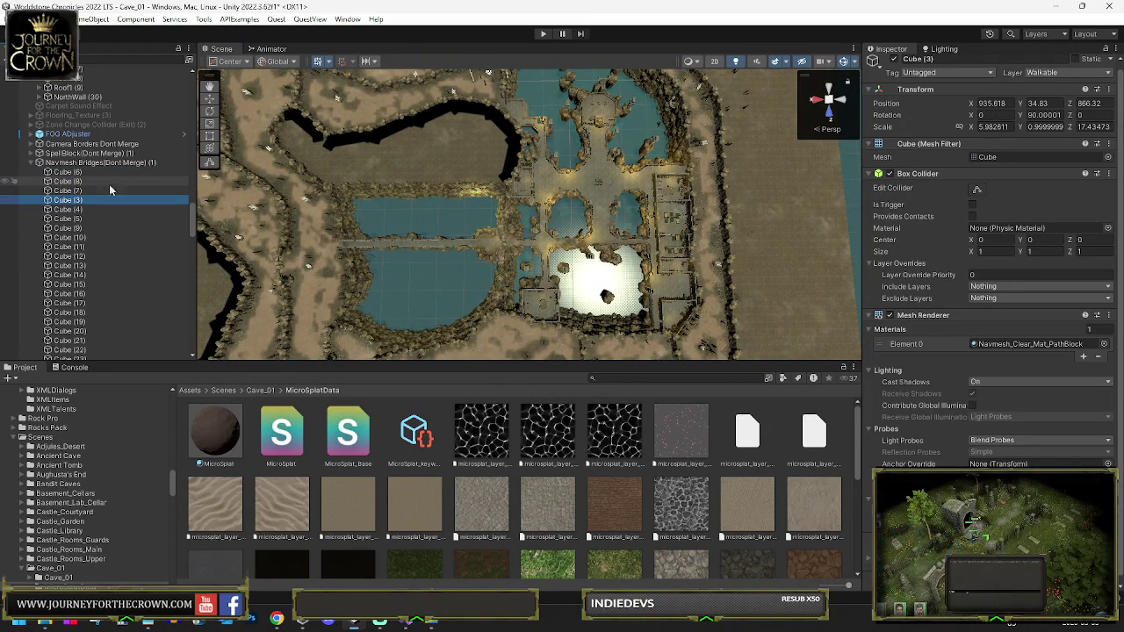
pyautogui.moveTo(479, 255)
pyautogui.mouseDown()
pyautogui.moveTo(503, 275)
pyautogui.moveTo(507, 314)
pyautogui.moveTo(472, 193)
pyautogui.moveTo(407, 226)
pyautogui.moveTo(458, 217)
pyautogui.moveTo(511, 128)
pyautogui.moveTo(439, 130)
pyautogui.moveTo(383, 105)
pyautogui.moveTo(451, 97)
pyautogui.moveTo(430, 54)
pyautogui.mouseUp()
pyautogui.press('f')
pyautogui.scroll(-10, 511, 128)
pyautogui.click(506, 188)
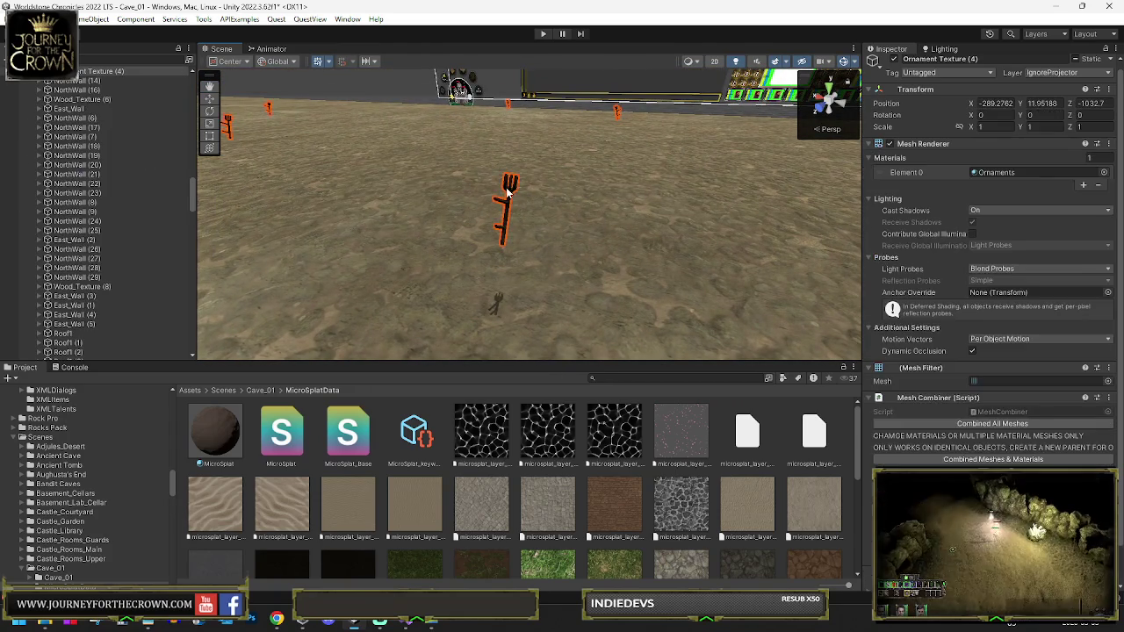
pyautogui.moveTo(504, 233)
pyautogui.mouseDown()
pyautogui.moveTo(145, 200)
pyautogui.moveTo(153, 220)
pyautogui.moveTo(417, 253)
pyautogui.moveTo(367, 258)
pyautogui.mouseUp()
pyautogui.moveTo(245, 270)
pyautogui.mouseDown()
pyautogui.moveTo(463, 262)
pyautogui.moveTo(279, 244)
pyautogui.moveTo(321, 247)
pyautogui.moveTo(241, 260)
pyautogui.moveTo(246, 288)
pyautogui.moveTo(142, 276)
pyautogui.moveTo(250, 313)
pyautogui.moveTo(625, 323)
pyautogui.moveTo(606, 251)
pyautogui.mouseUp()
pyautogui.click(689, 253)
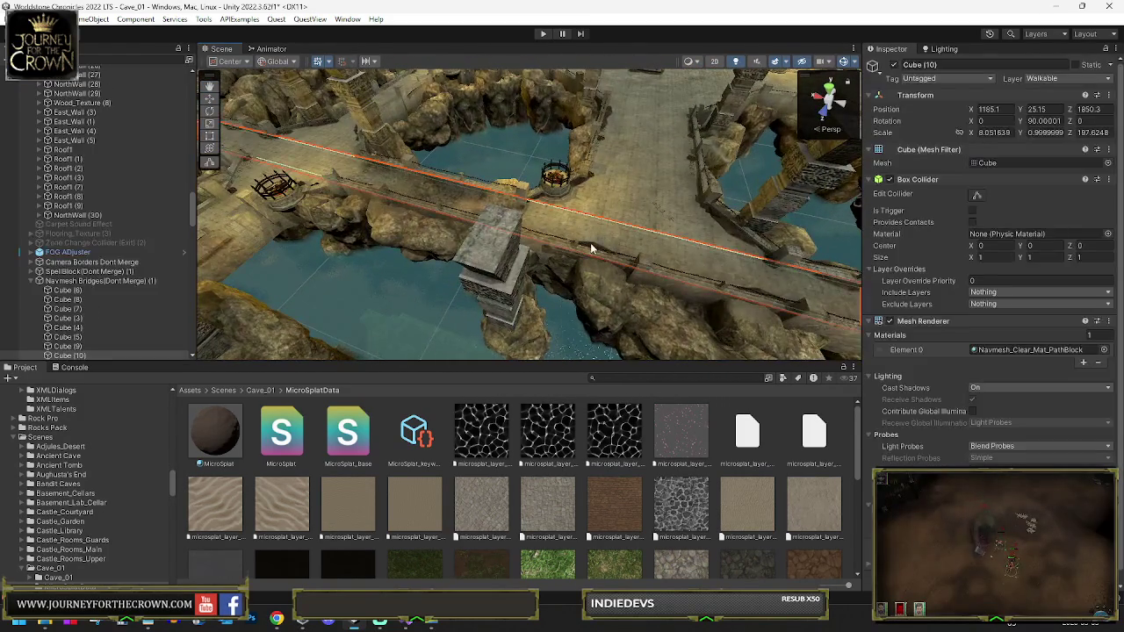
# Deactivate Cube (10), then the whole Cube (11) through Cube (32) range
pyautogui.moveTo(389, 264)
pyautogui.mouseDown()
pyautogui.moveTo(550, 231)
pyautogui.moveTo(187, 244)
pyautogui.mouseUp()
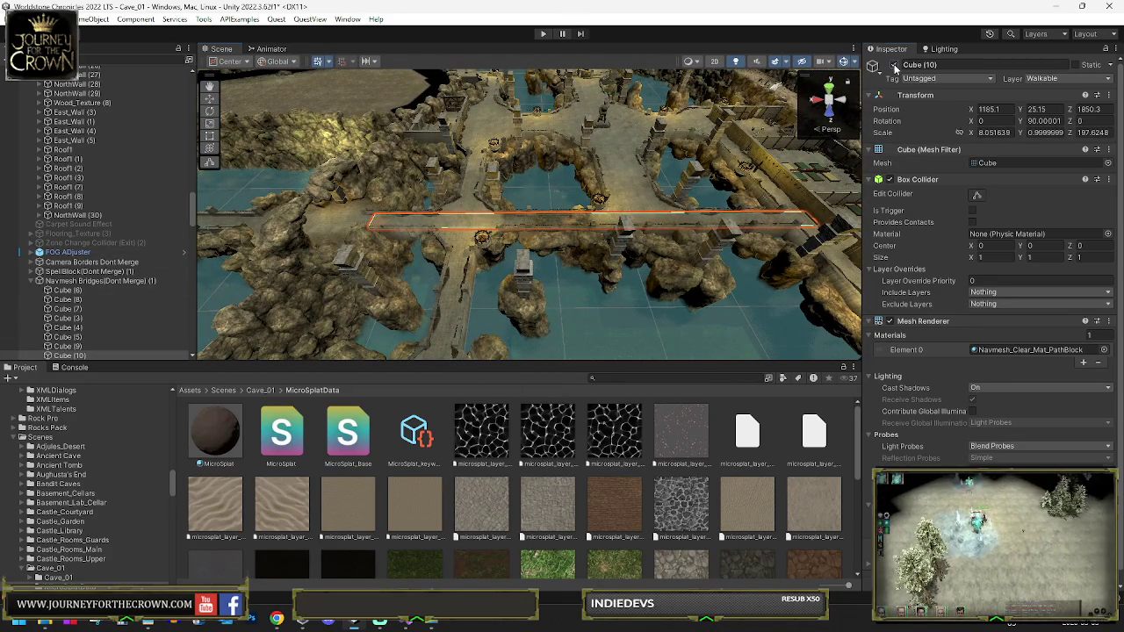
pyautogui.hotkey('alt', 'shift', 'a')
pyautogui.scroll(-5, 94, 284)
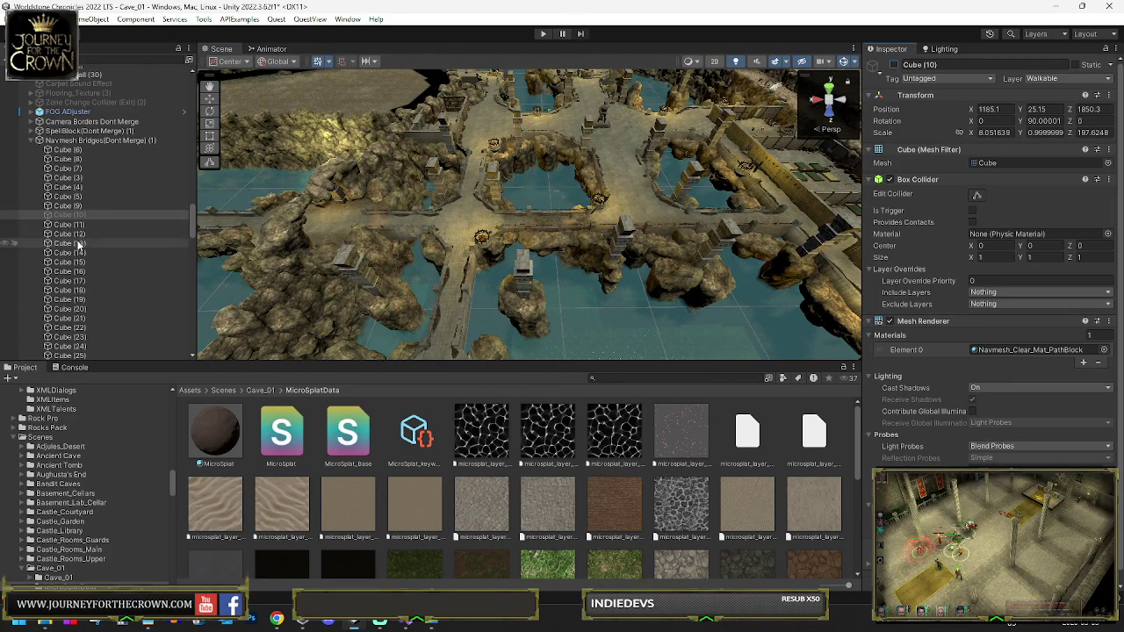
pyautogui.scroll(-5, 85, 250)
pyautogui.keyDown('shift'); pyautogui.click(77, 273); pyautogui.keyUp('shift')
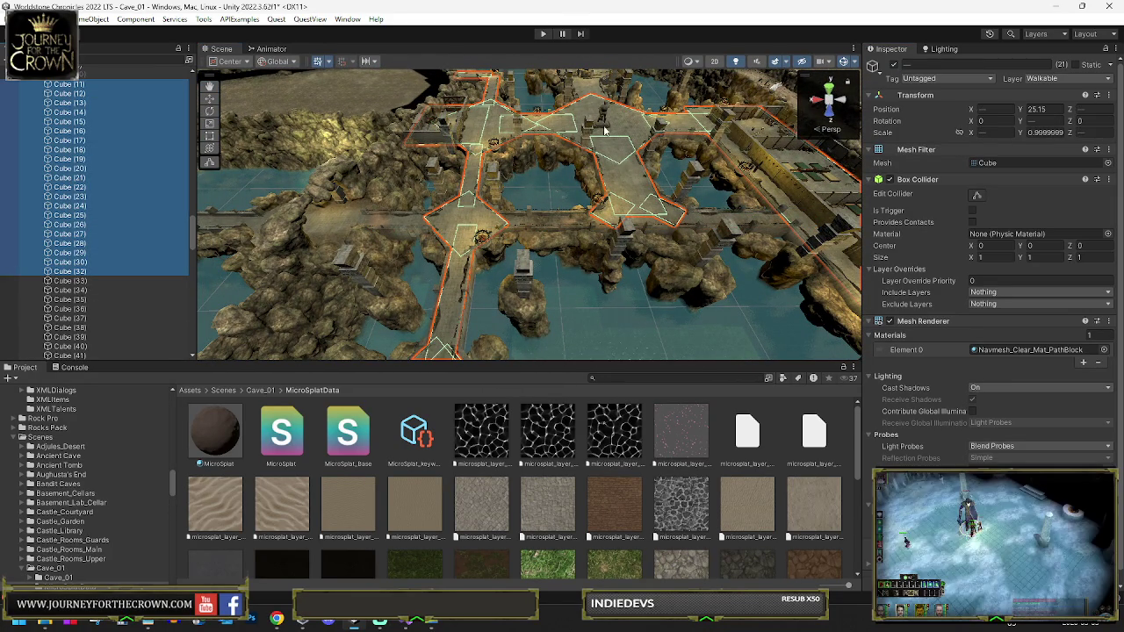
pyautogui.click(895, 65)
# Select Cube (33) and Cube (34), then frame Cube (35) in the Scene view
pyautogui.click(102, 281)
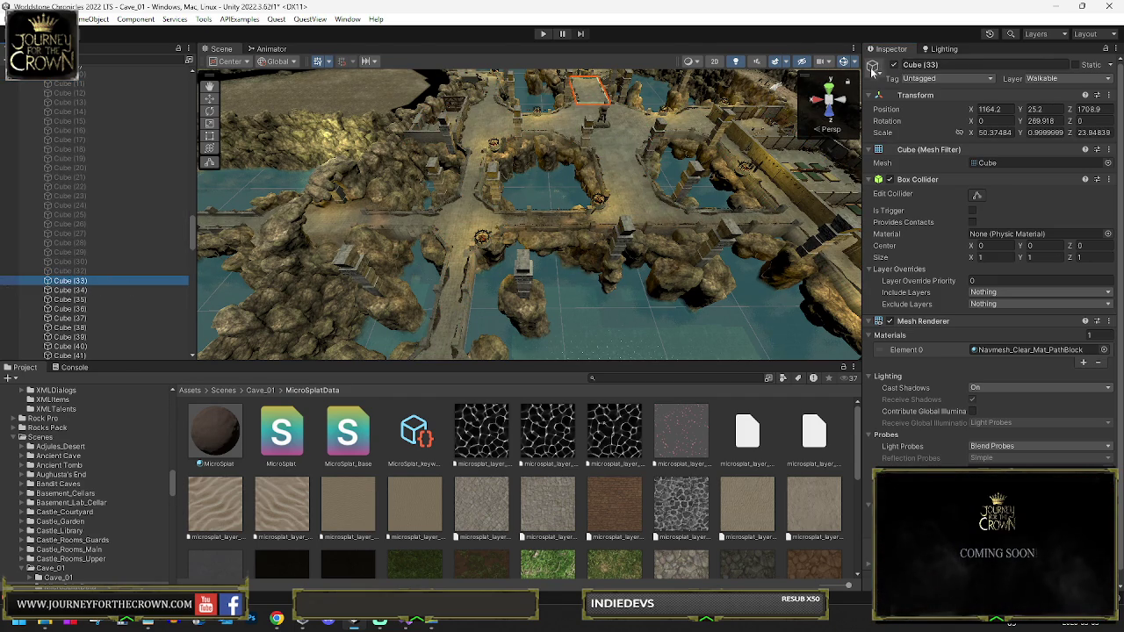
pyautogui.click(99, 290)
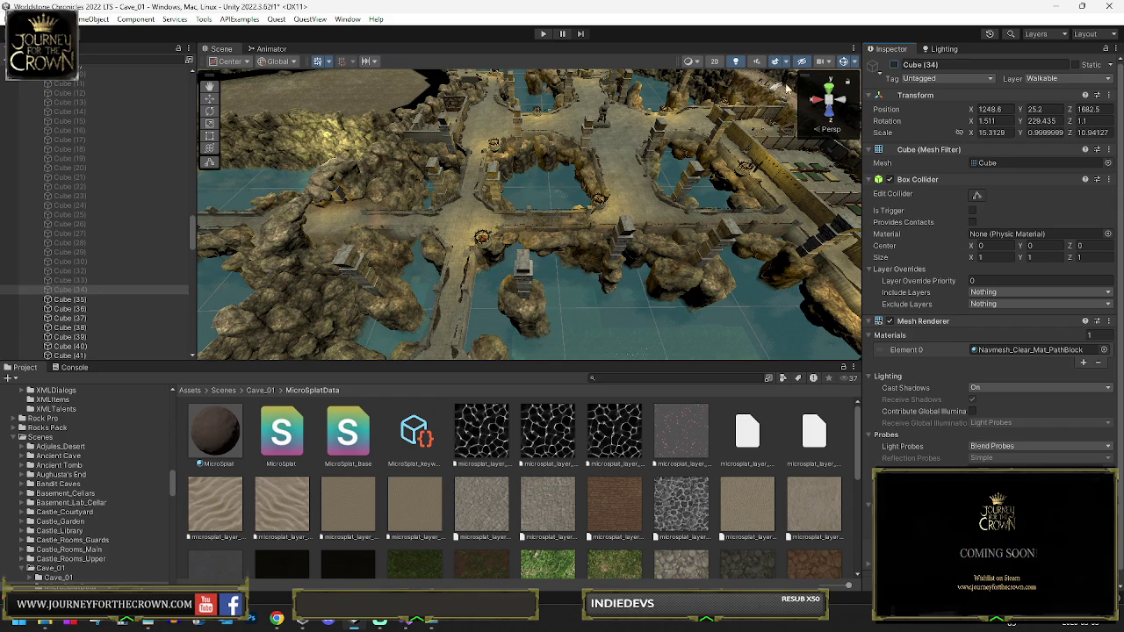
pyautogui.scroll(-3, 121, 295)
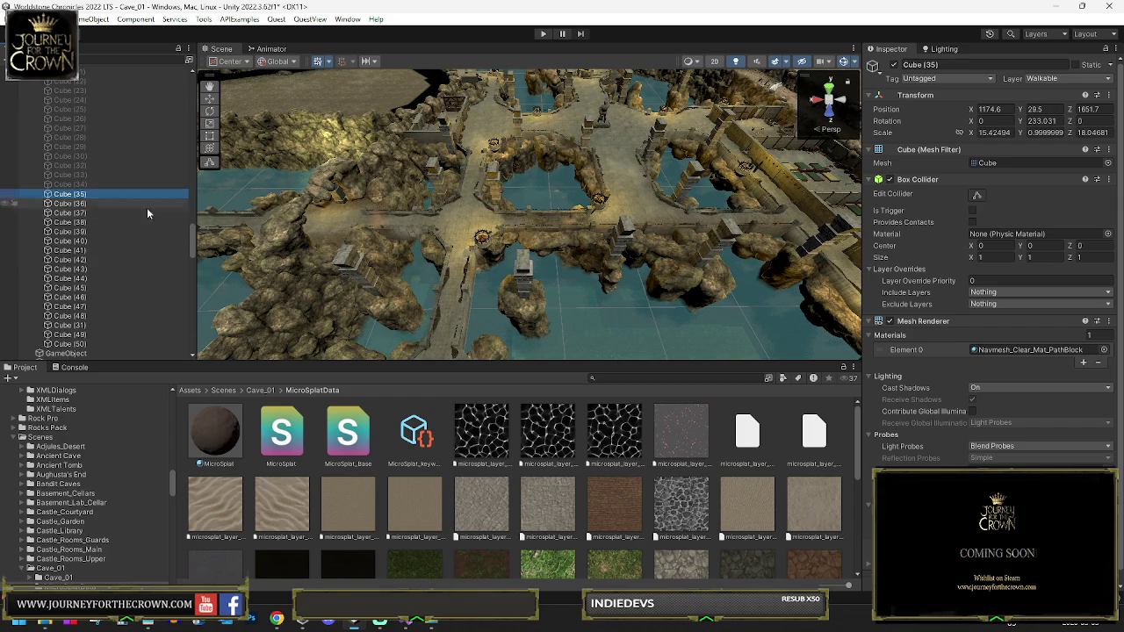
pyautogui.press('f')
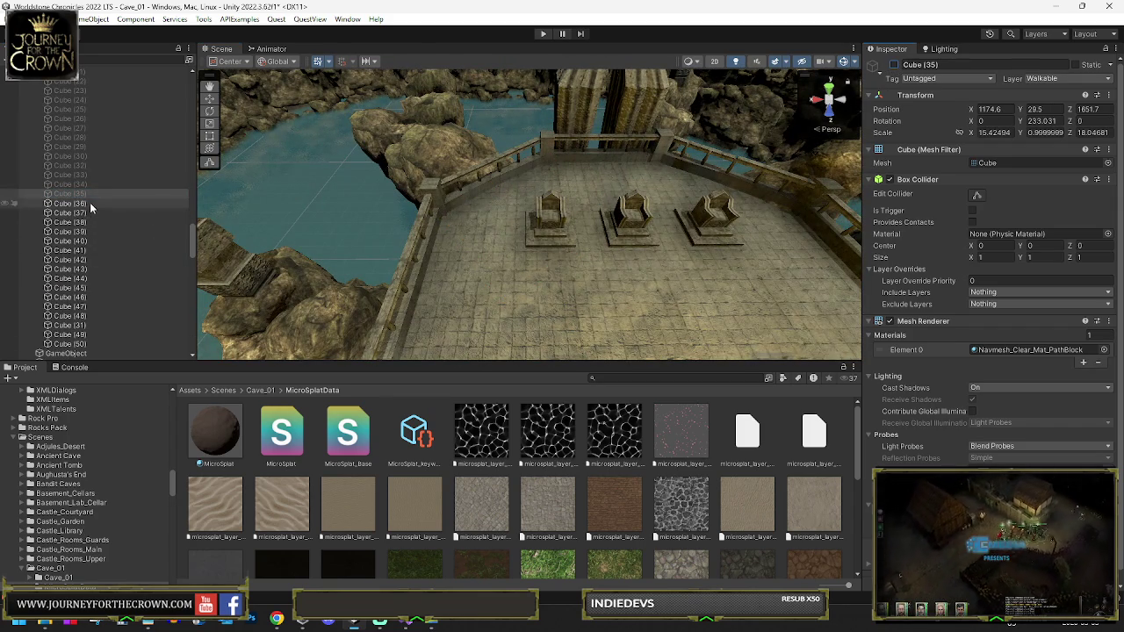
# Select Cube (36) through Cube (38), then Cube (39) and Cube (40), and delete them
pyautogui.click(89, 203)
pyautogui.keyDown('shift'); pyautogui.click(84, 222); pyautogui.keyUp('shift')
pyautogui.moveTo(362, 217); pyautogui.dragTo(849, 88)
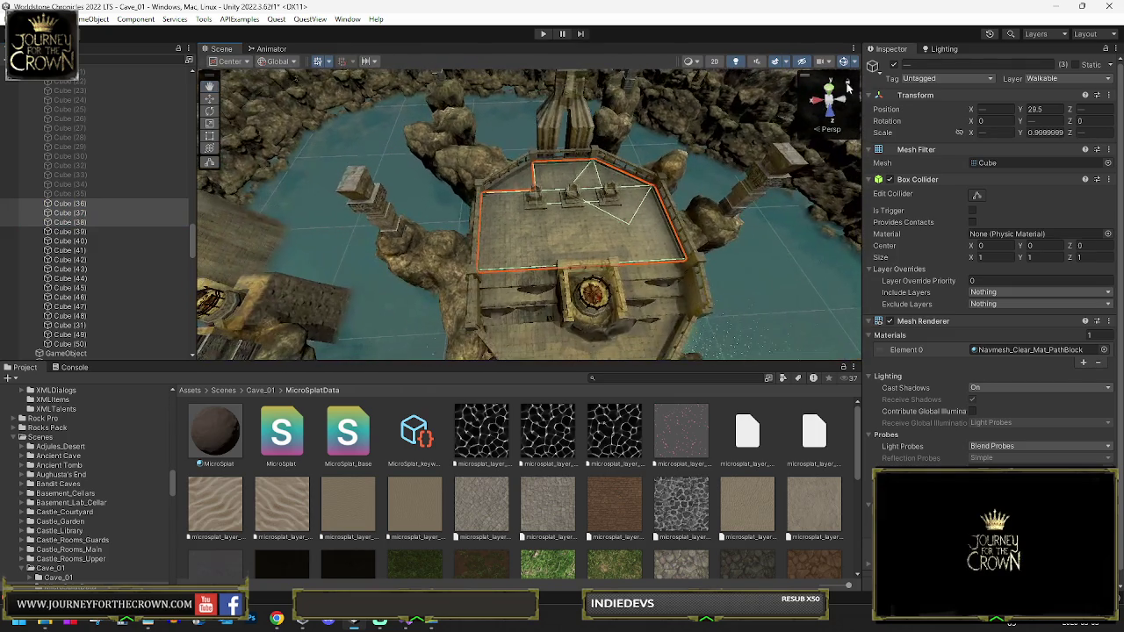
pyautogui.click(72, 241)
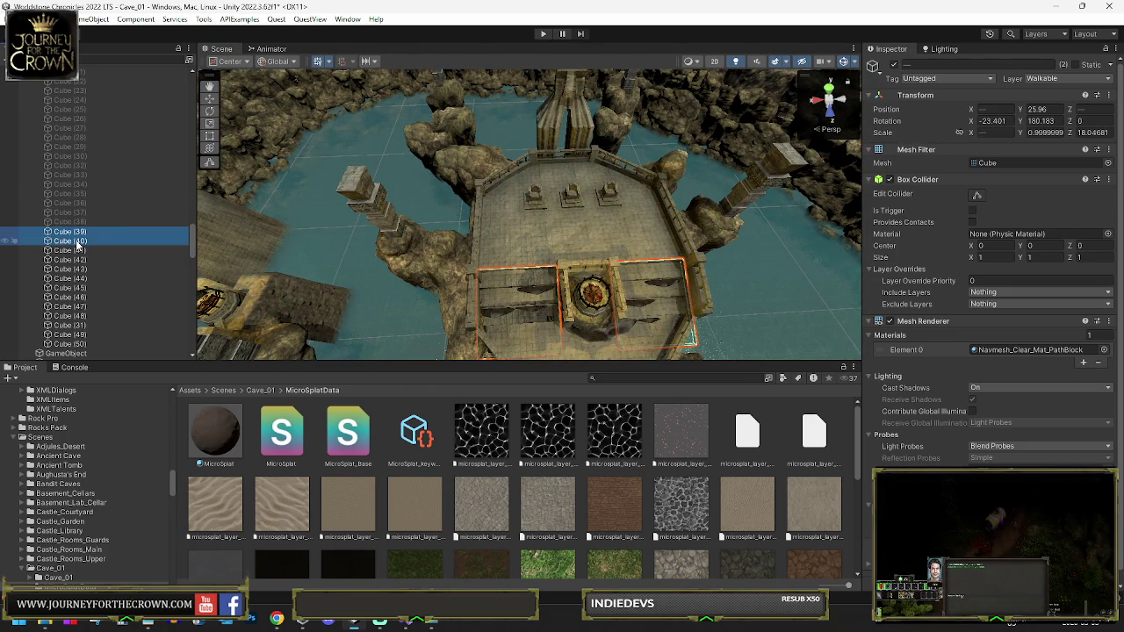
pyautogui.press('Delete')
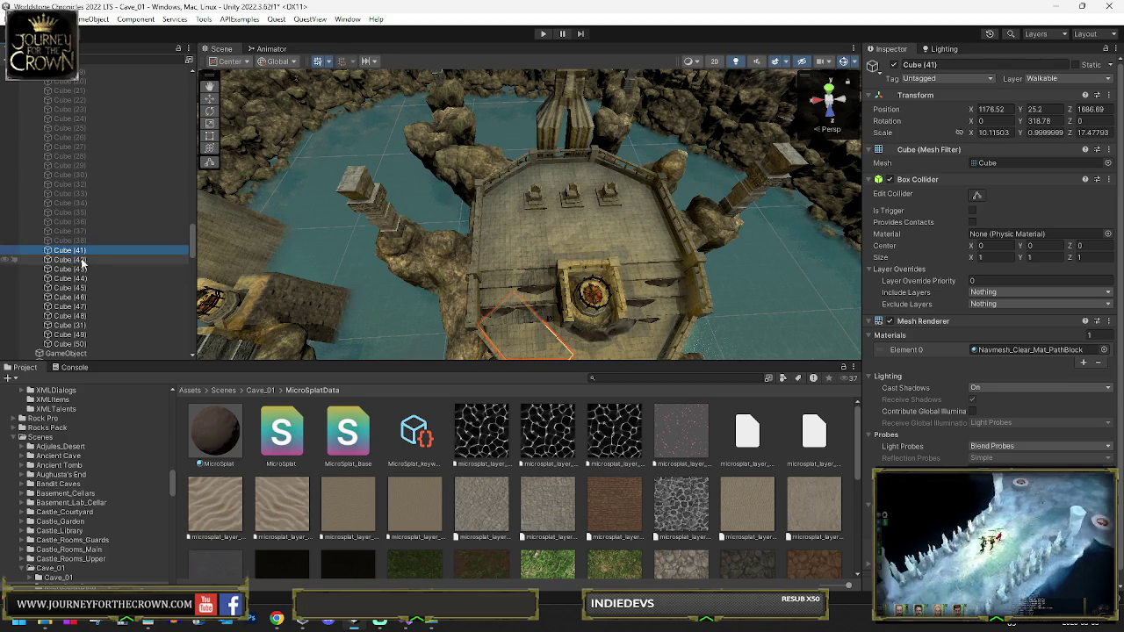
# Deactivate the eleven cubes from Cube (41) to the end of the list
pyautogui.keyDown('shift'); pyautogui.click(68, 343); pyautogui.keyUp('shift')
pyautogui.moveTo(474, 303)
pyautogui.mouseDown()
pyautogui.moveTo(499, 294)
pyautogui.moveTo(489, 261)
pyautogui.moveTo(547, 185)
pyautogui.moveTo(645, 136)
pyautogui.mouseUp()
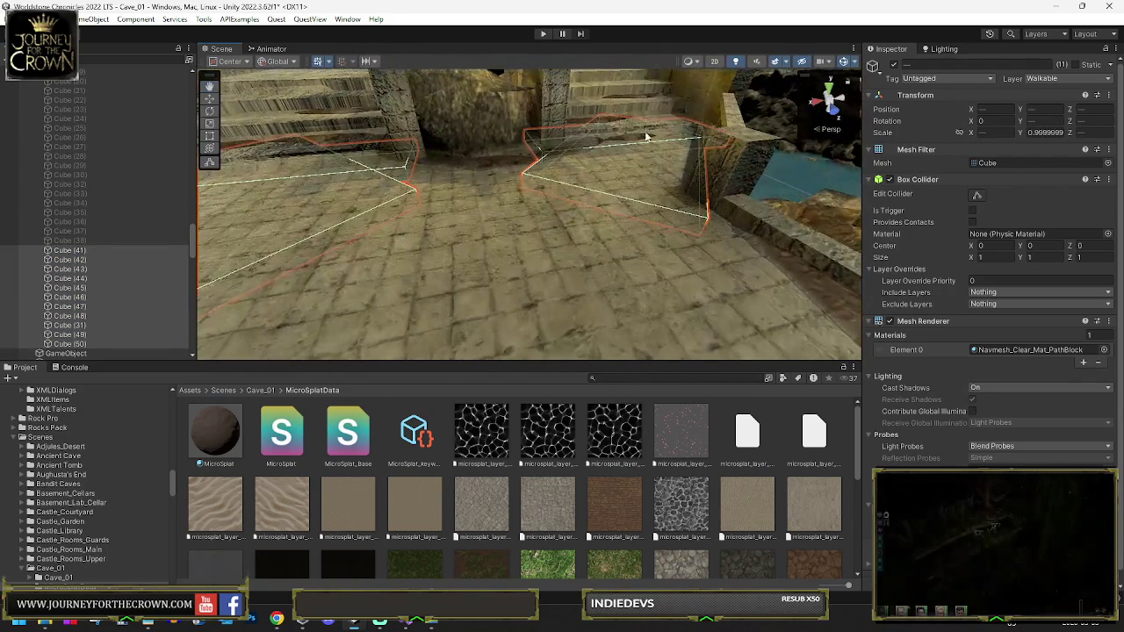
pyautogui.click(894, 65)
pyautogui.moveTo(592, 233)
pyautogui.mouseDown()
pyautogui.moveTo(254, 219)
pyautogui.moveTo(311, 223)
pyautogui.moveTo(264, 221)
pyautogui.mouseUp()
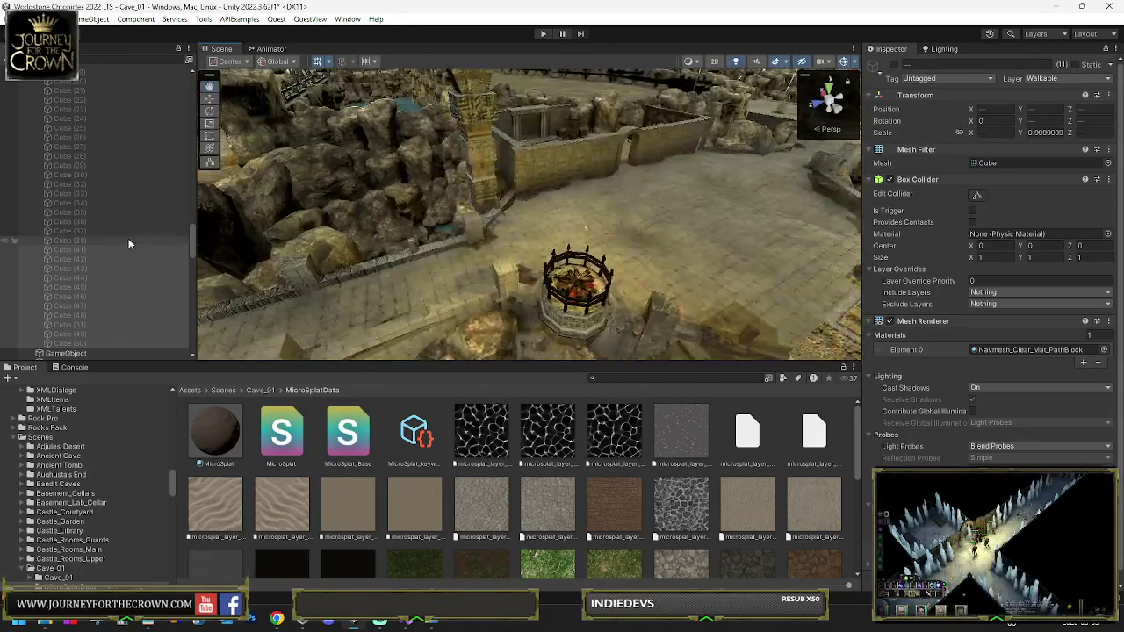
pyautogui.scroll(6, 107, 233)
# Frame the Navmesh Bridges group over the water and deactivate Cube (40) on it
pyautogui.click(114, 69)
pyautogui.moveTo(571, 188); pyautogui.dragTo(436, 185)
pyautogui.press('f')
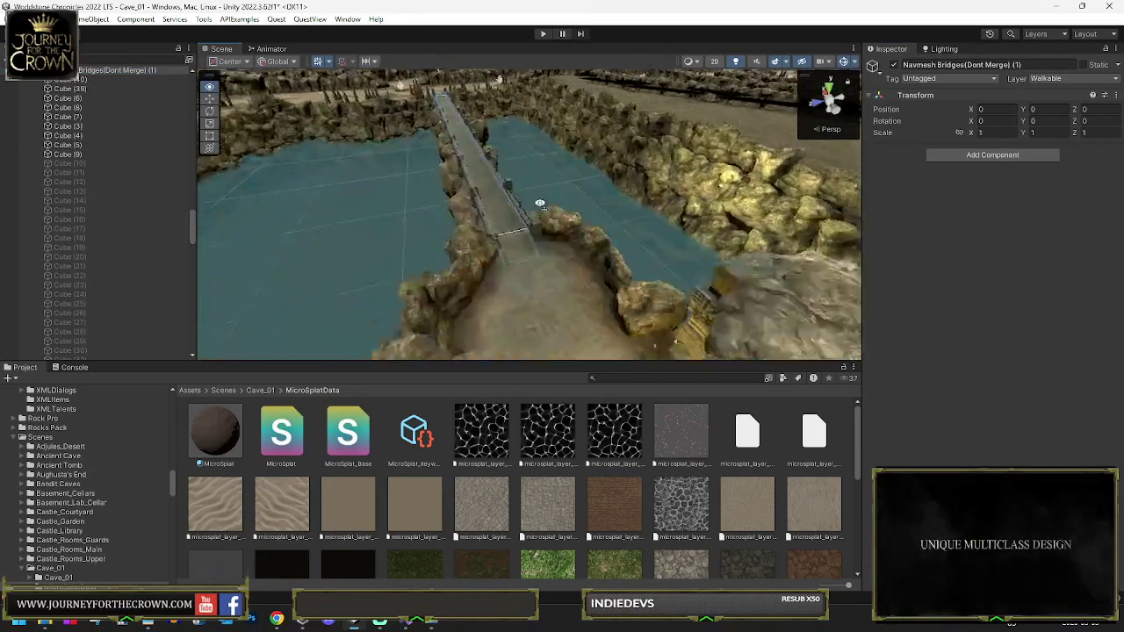
pyautogui.click(80, 79)
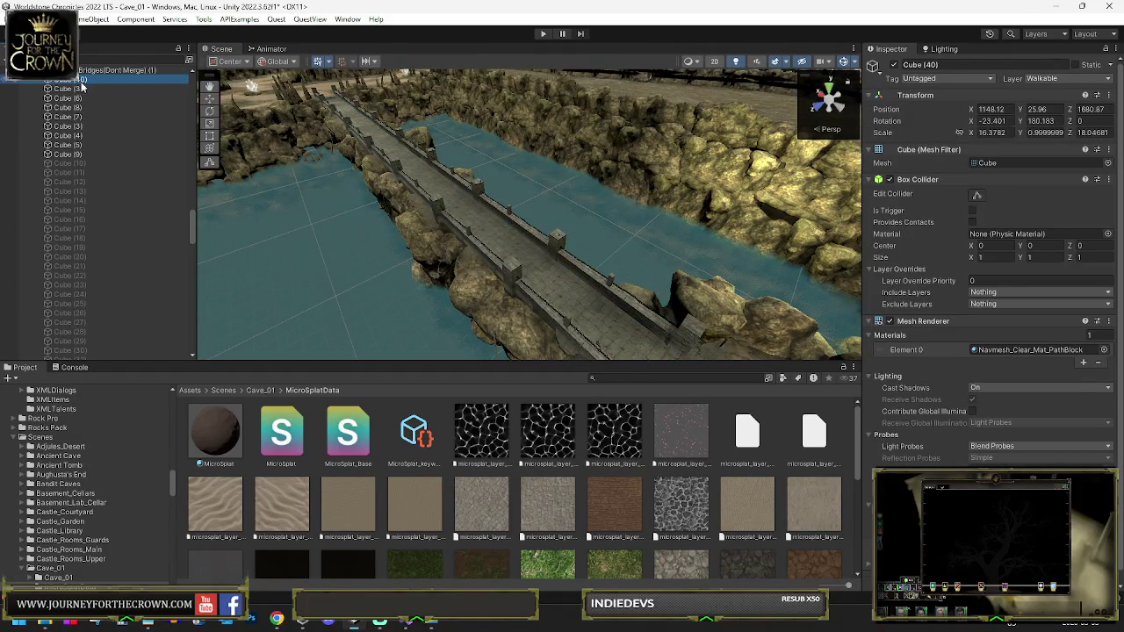
pyautogui.moveTo(492, 219); pyautogui.dragTo(386, 206)
pyautogui.click(894, 66)
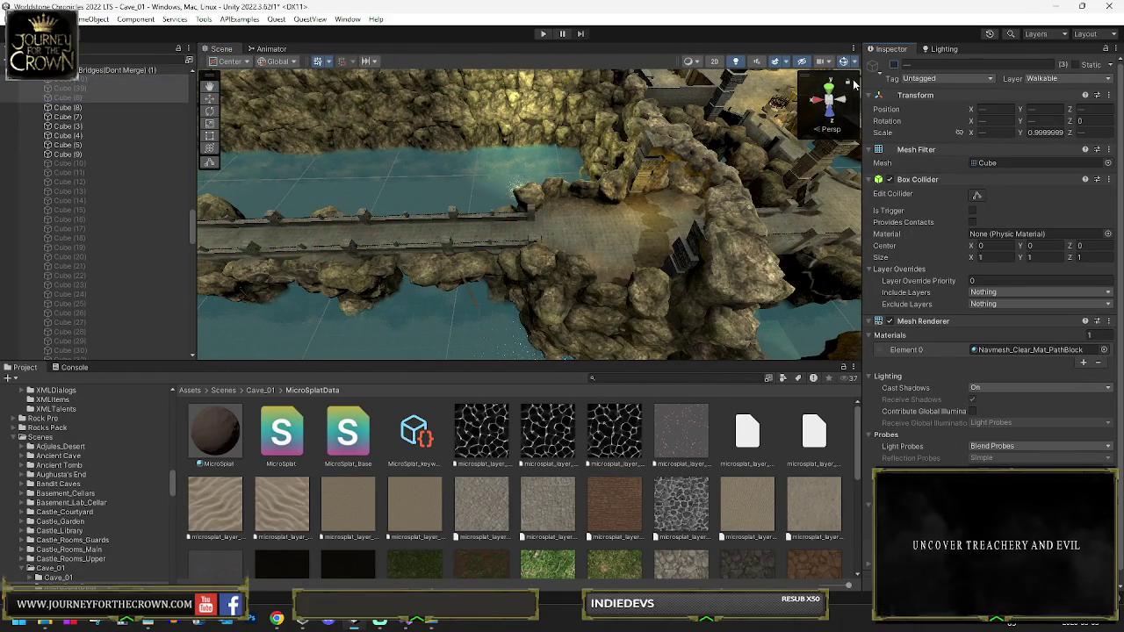
# Deactivate Cube (6) through Cube (9), then select the terrain under the walkway
pyautogui.scroll(-5, 332, 151)
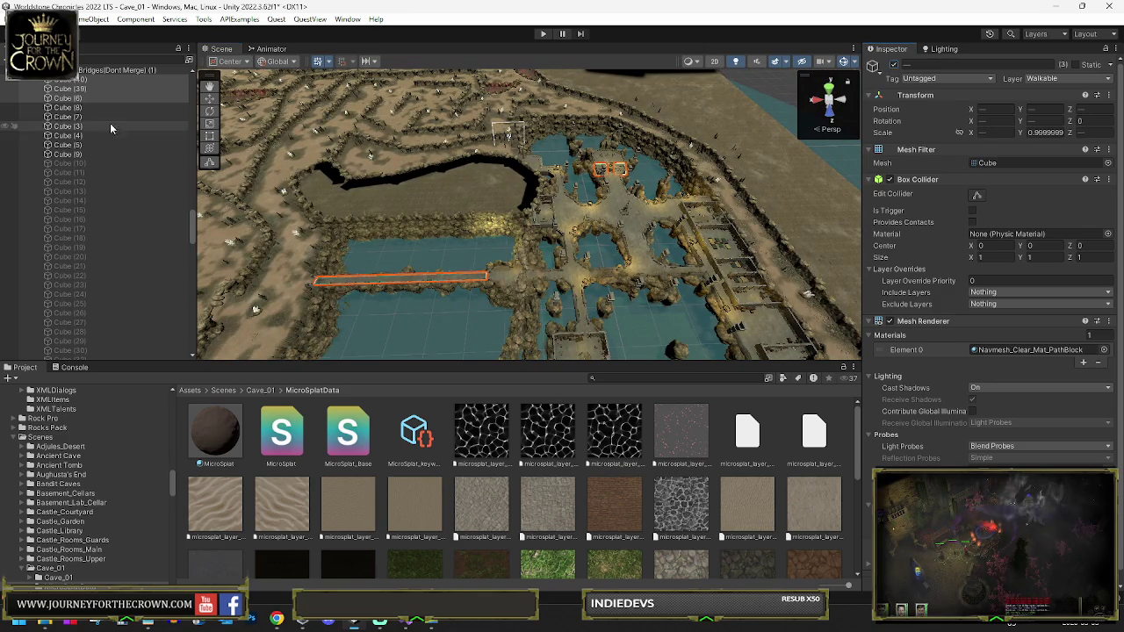
pyautogui.click(73, 99)
pyautogui.keyDown('shift'); pyautogui.click(73, 154); pyautogui.keyUp('shift')
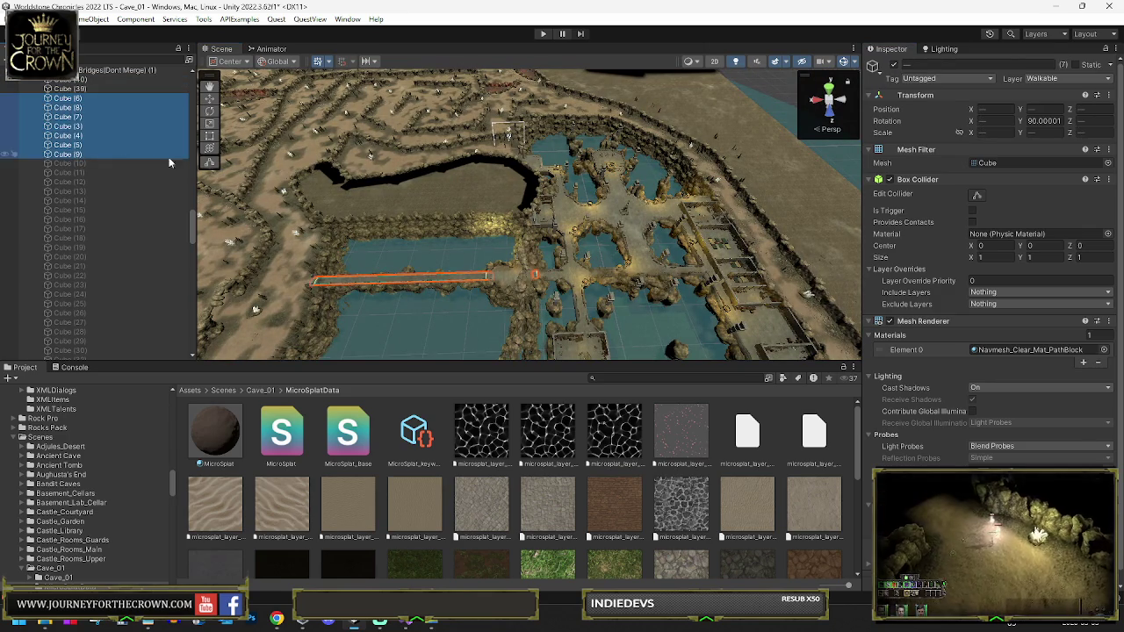
pyautogui.click(893, 65)
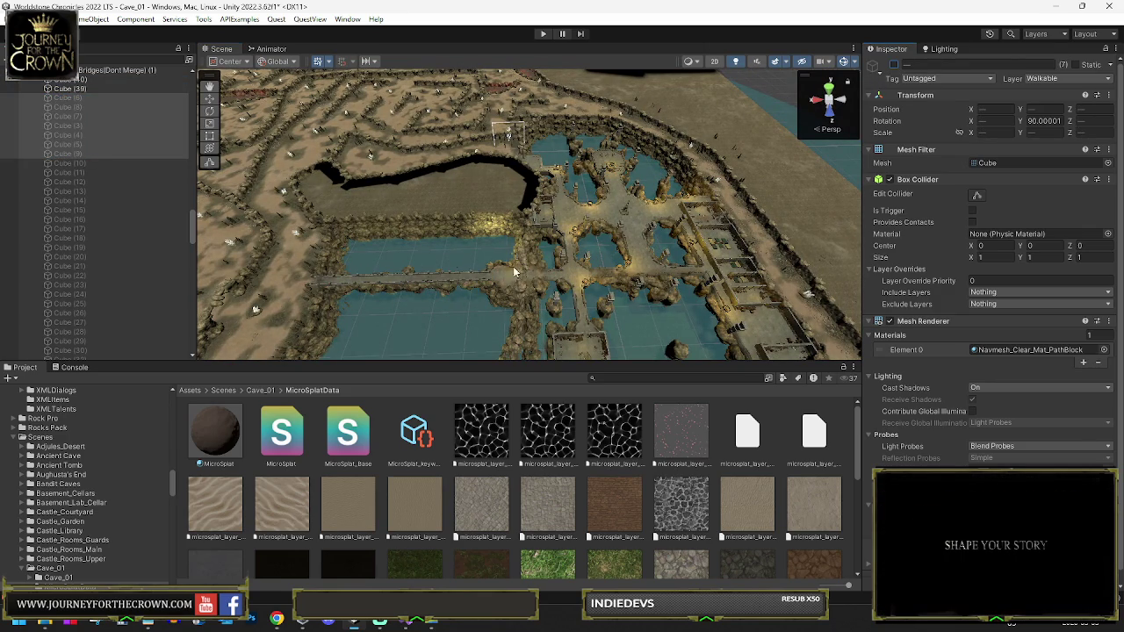
pyautogui.moveTo(464, 292)
pyautogui.mouseDown()
pyautogui.moveTo(352, 293)
pyautogui.moveTo(421, 306)
pyautogui.moveTo(389, 263)
pyautogui.moveTo(485, 256)
pyautogui.mouseUp()
pyautogui.click(486, 256)
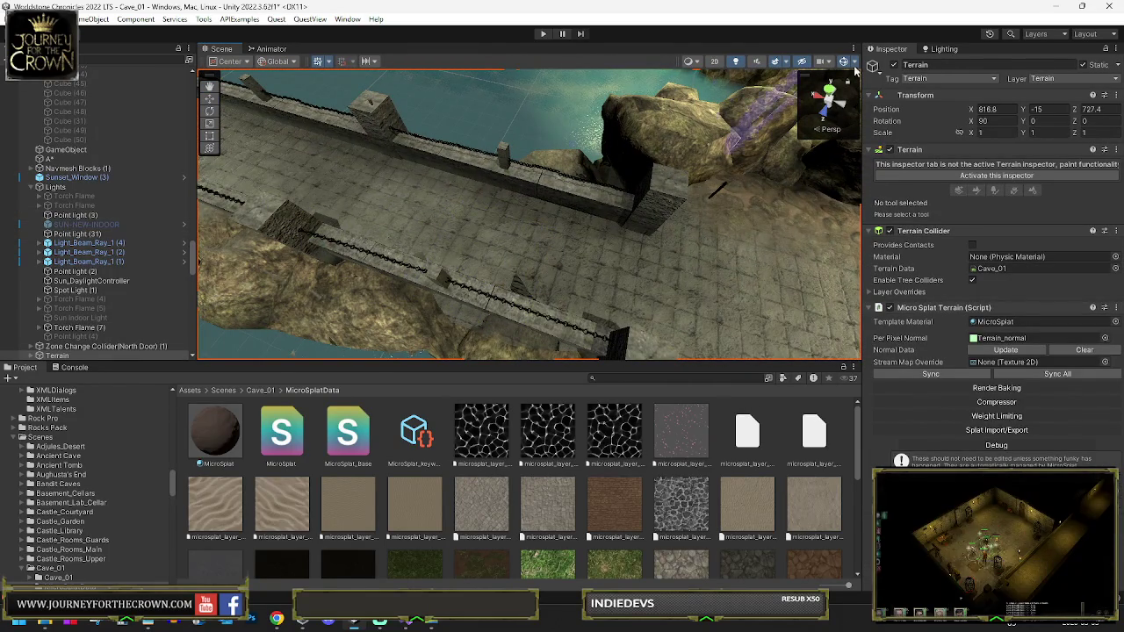
# Select the stone Bridge and toggle it inactive and back to active
pyautogui.click(14, 358)
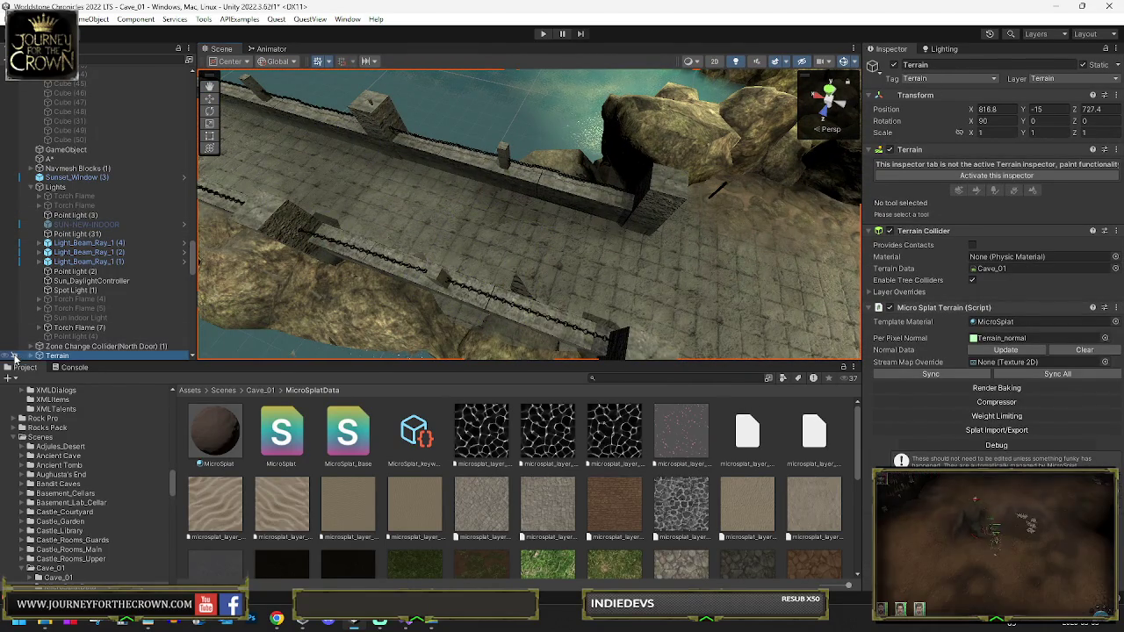
pyautogui.click(128, 239)
pyautogui.click(379, 191)
pyautogui.moveTo(502, 245)
pyautogui.mouseDown()
pyautogui.moveTo(417, 182)
pyautogui.moveTo(132, 289)
pyautogui.moveTo(58, 330)
pyautogui.mouseUp()
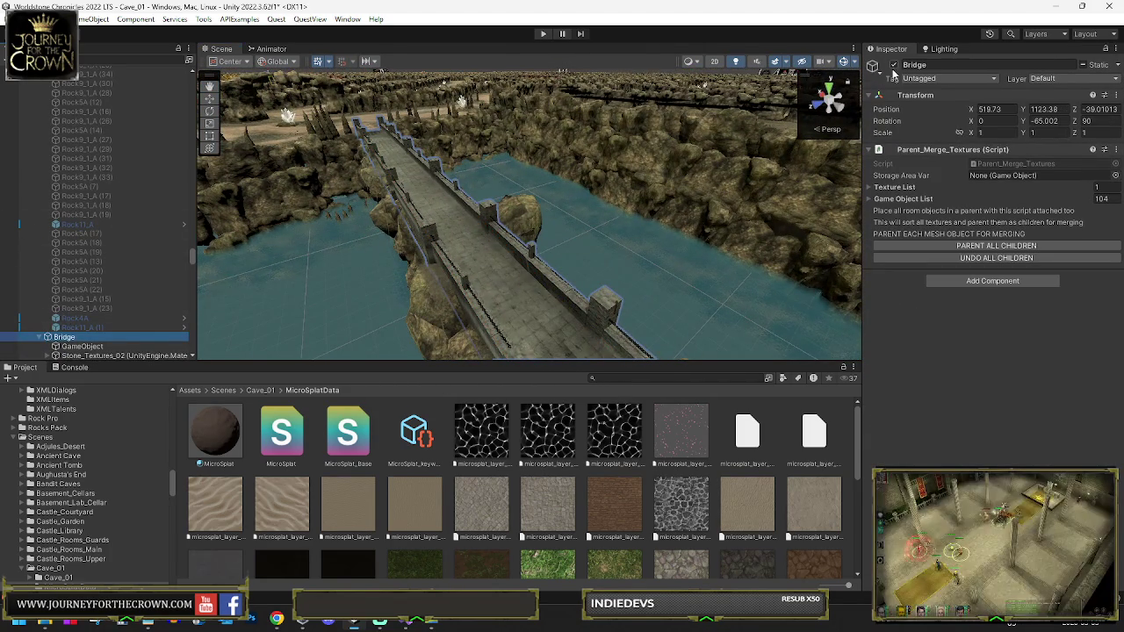
pyautogui.click(894, 65)
pyautogui.click(894, 65)
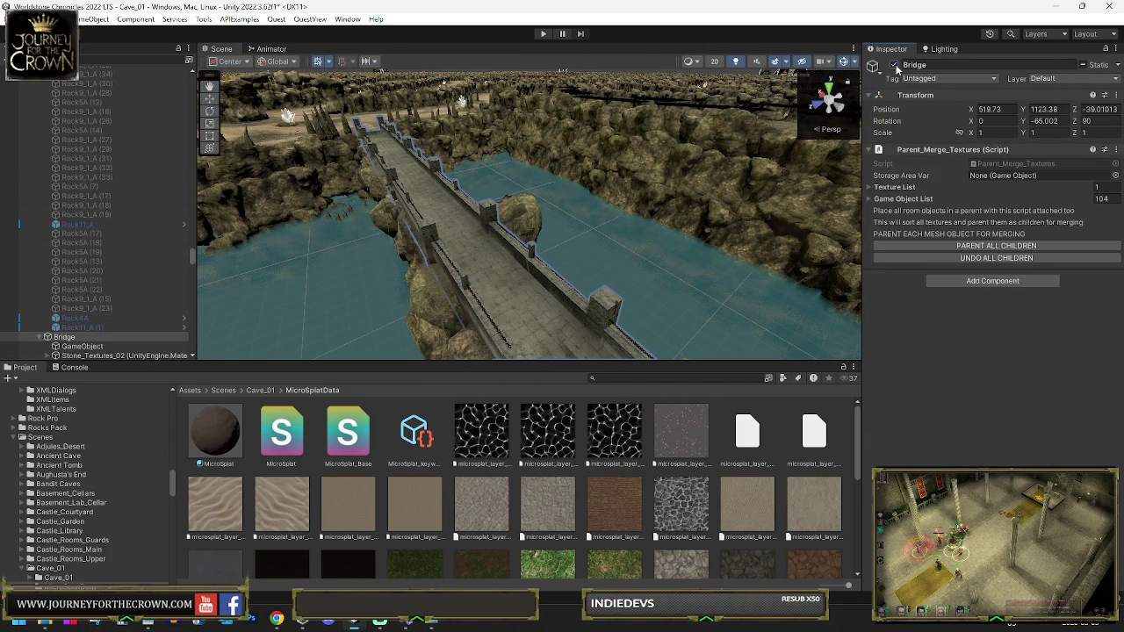
# Inspect the Stone_Textures_02 mesh, then search the Hierarchy for 'terrain' and select Terrain
pyautogui.click(88, 356)
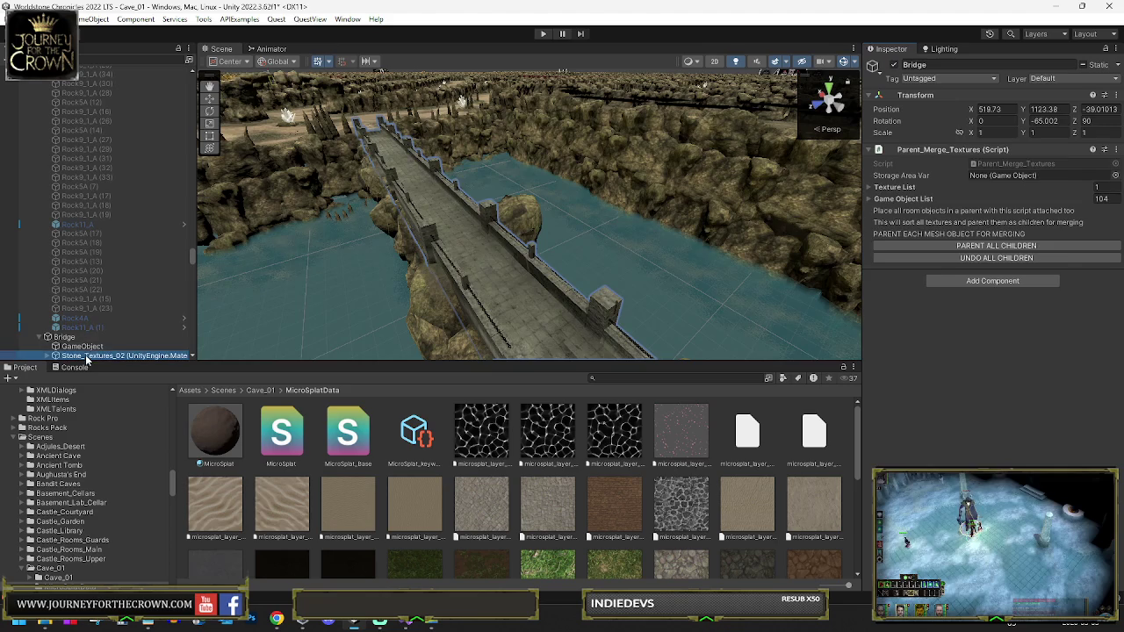
pyautogui.moveTo(765, 124)
pyautogui.mouseDown()
pyautogui.moveTo(582, 269)
pyautogui.moveTo(648, 317)
pyautogui.moveTo(667, 302)
pyautogui.moveTo(427, 306)
pyautogui.moveTo(472, 221)
pyautogui.mouseUp()
pyautogui.click(464, 205)
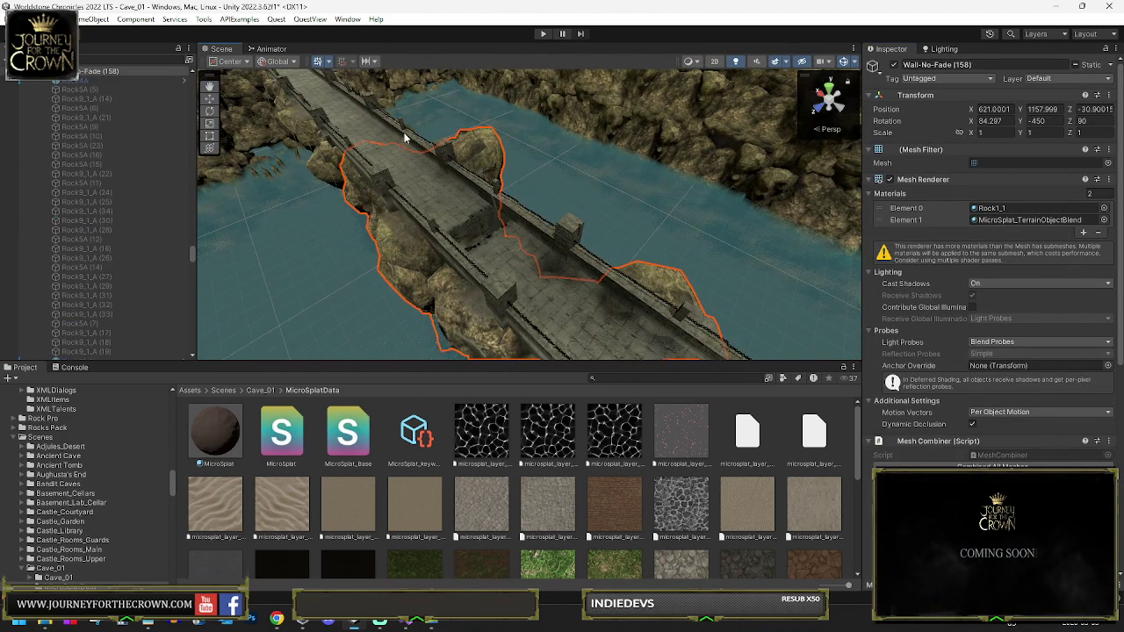
pyautogui.scroll(-5, 120, 242)
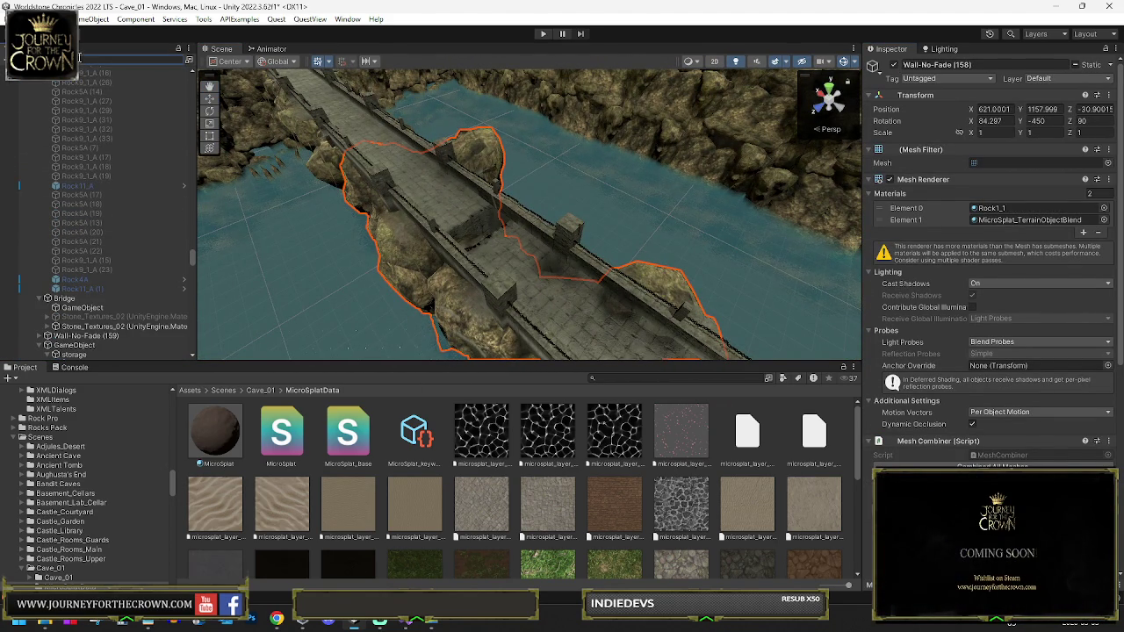
pyautogui.write('terrain')
pyautogui.click(58, 82)
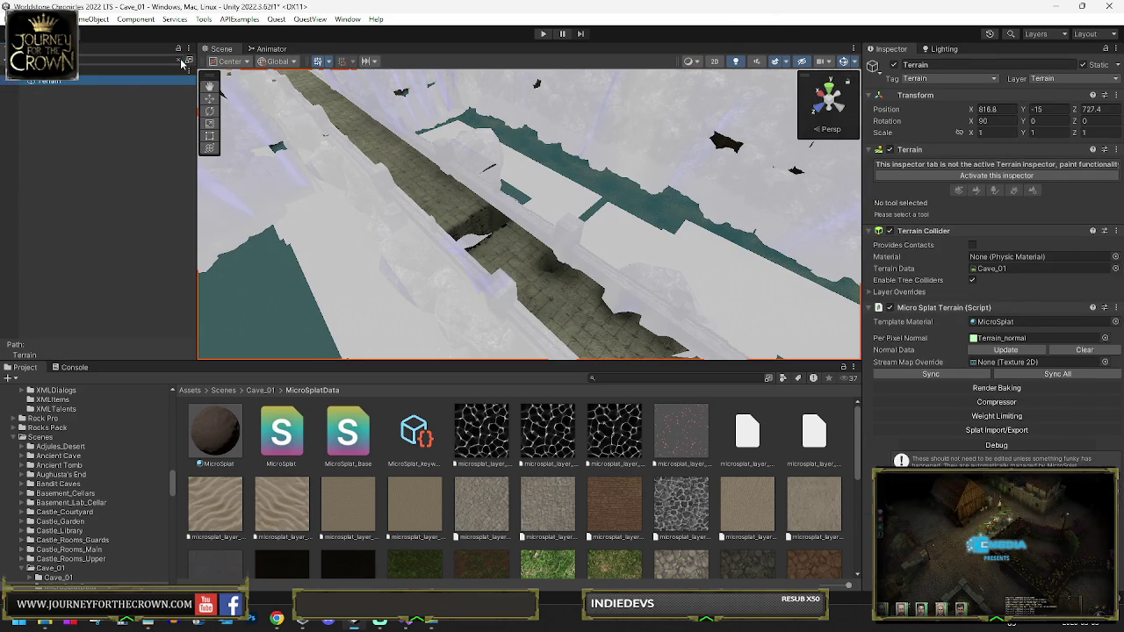
# Activate the Terrain tools, try Set Height, then switch to Paint Holes looking along the bridge
pyautogui.click(915, 175)
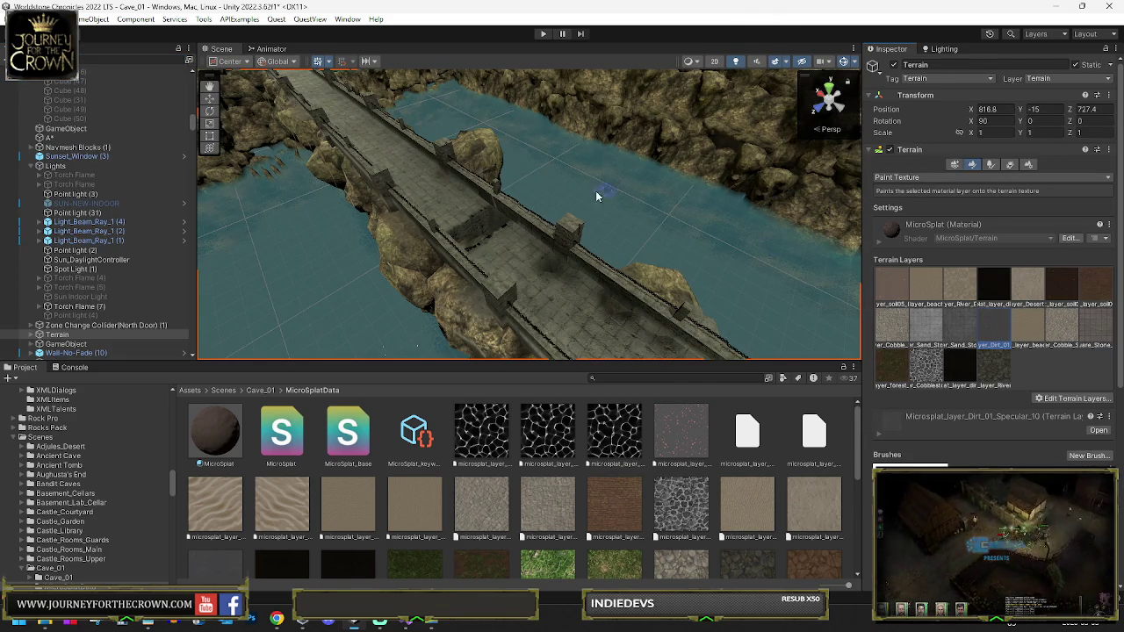
pyautogui.click(915, 178)
pyautogui.click(913, 192)
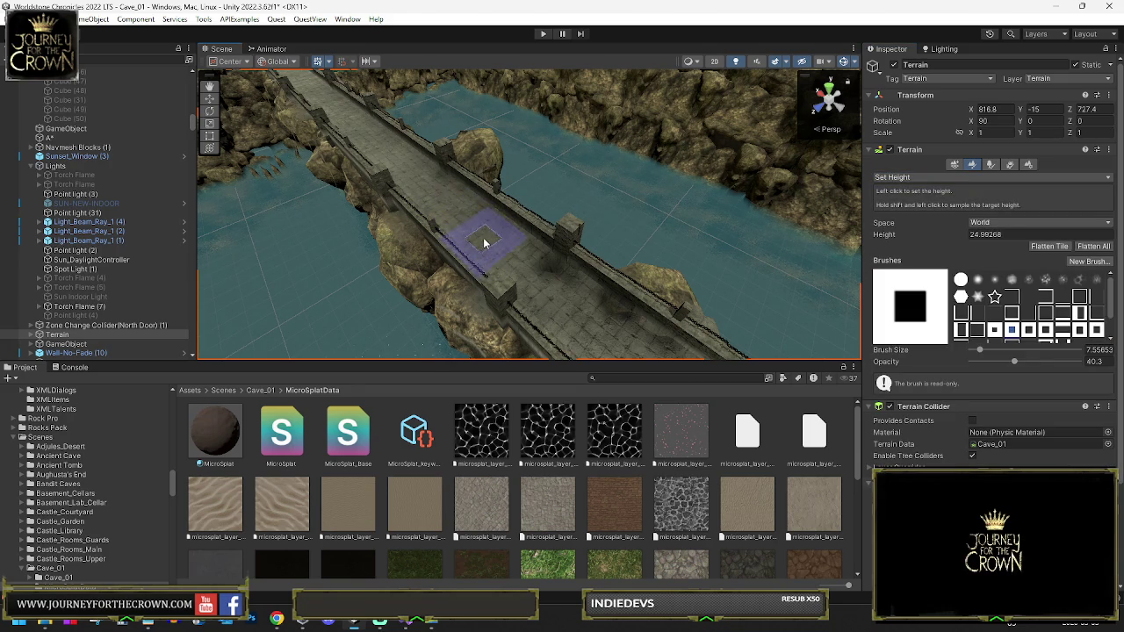
pyautogui.moveTo(623, 347)
pyautogui.mouseDown()
pyautogui.moveTo(753, 314)
pyautogui.moveTo(728, 326)
pyautogui.moveTo(565, 279)
pyautogui.moveTo(641, 293)
pyautogui.moveTo(504, 311)
pyautogui.moveTo(527, 289)
pyautogui.mouseUp()
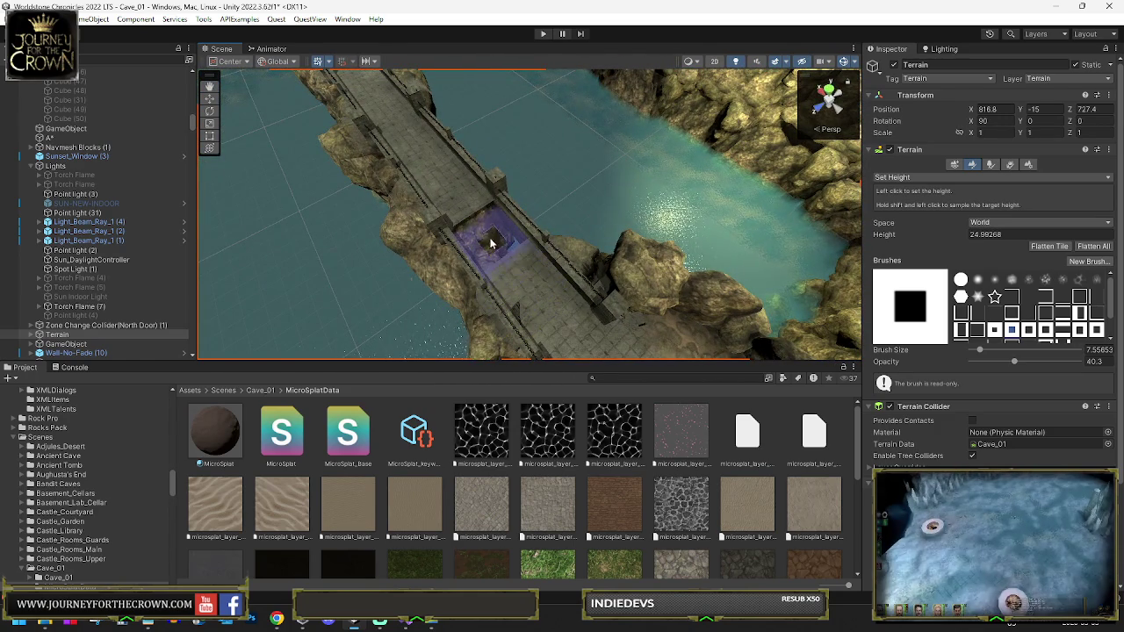
pyautogui.moveTo(479, 229); pyautogui.dragTo(467, 225)
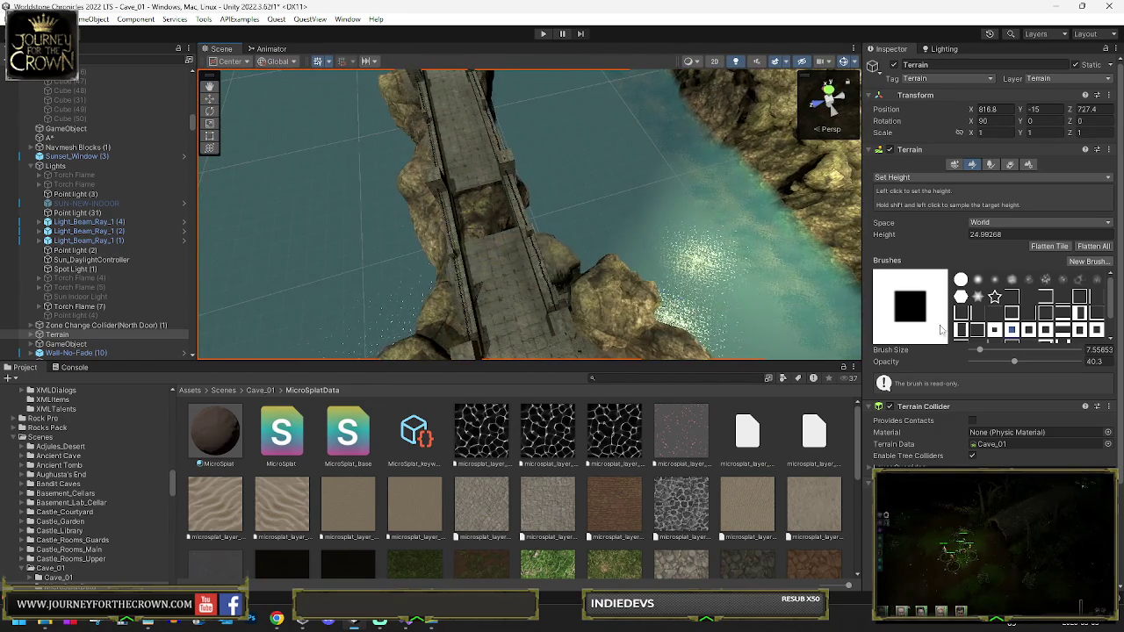
pyautogui.click(937, 179)
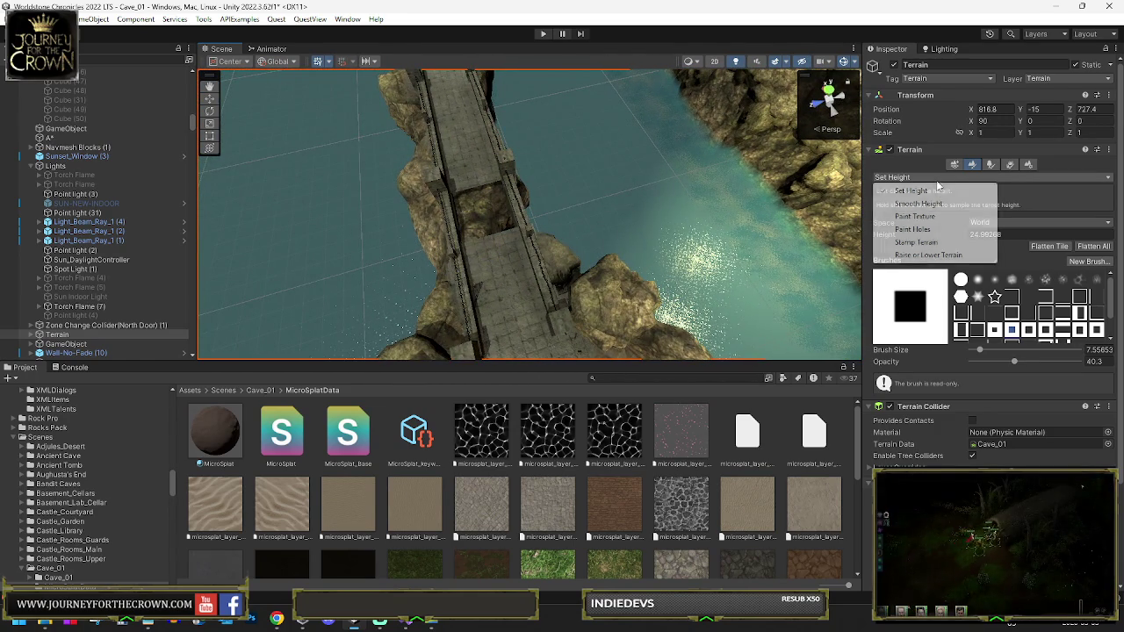
pyautogui.click(918, 228)
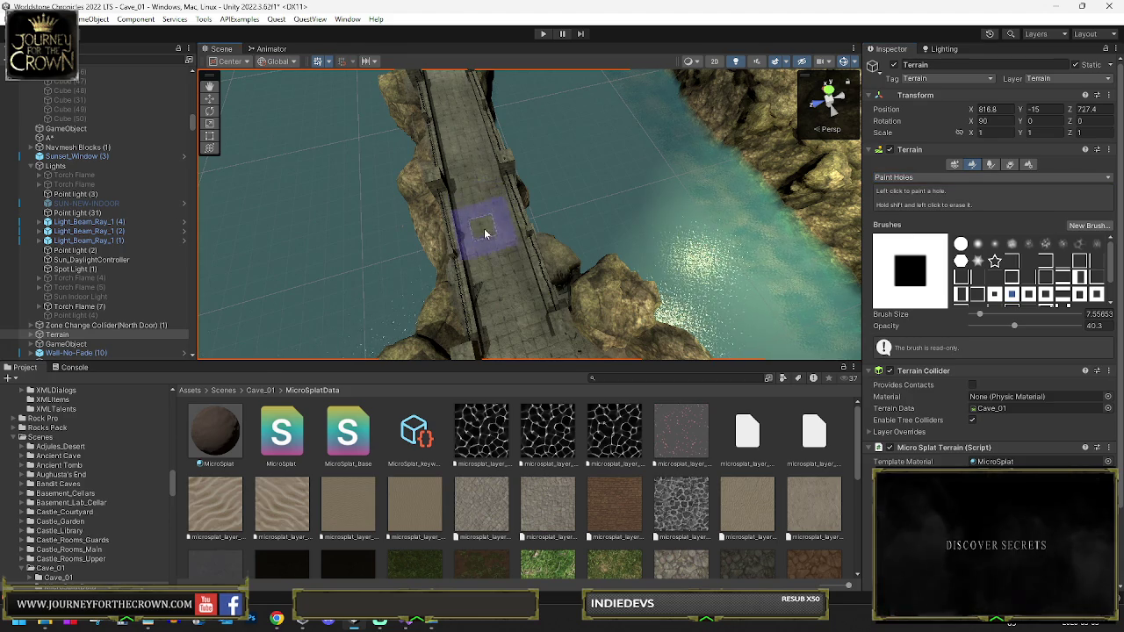
pyautogui.moveTo(505, 267)
pyautogui.mouseDown()
pyautogui.moveTo(484, 191)
pyautogui.moveTo(445, 183)
pyautogui.moveTo(447, 223)
pyautogui.moveTo(771, 272)
pyautogui.moveTo(934, 179)
pyautogui.moveTo(1037, 165)
pyautogui.mouseUp()
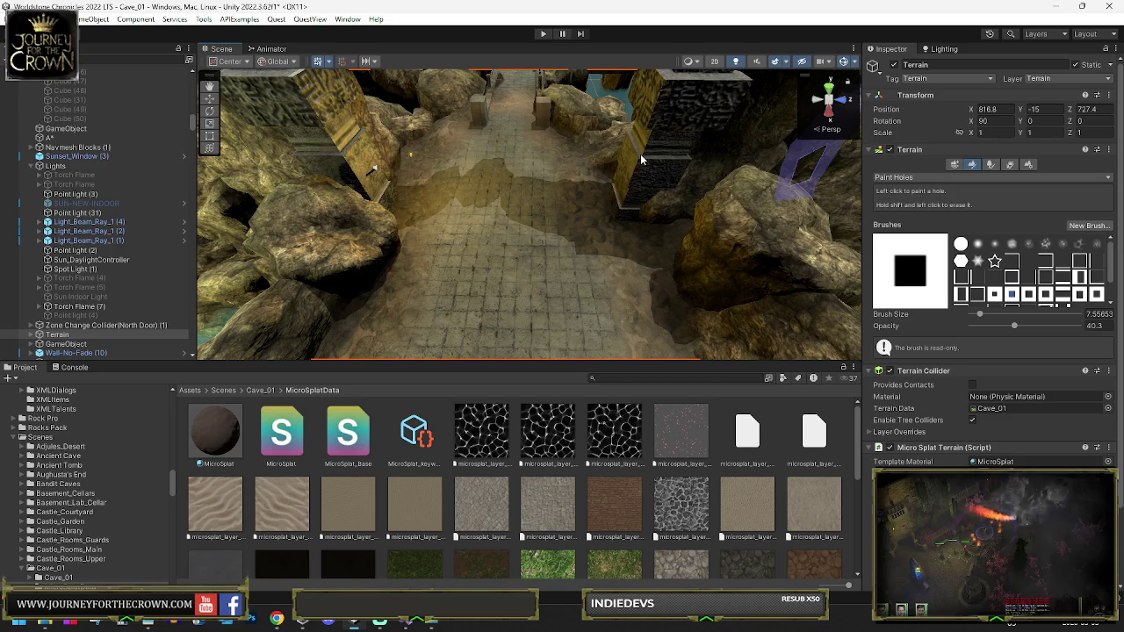
# Save the Cave_01 scene
pyautogui.hotkey('ctrl', 's')
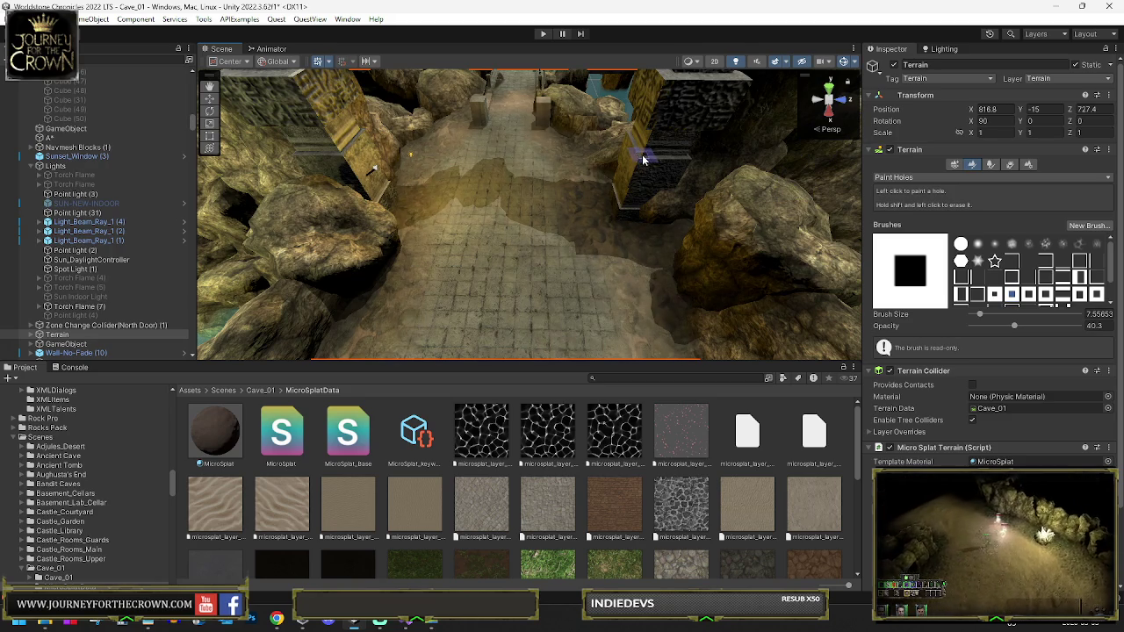
pyautogui.moveTo(552, 208)
pyautogui.mouseDown()
pyautogui.moveTo(556, 181)
pyautogui.moveTo(547, 201)
pyautogui.moveTo(429, 234)
pyautogui.moveTo(496, 270)
pyautogui.moveTo(797, 257)
pyautogui.moveTo(614, 263)
pyautogui.moveTo(275, 234)
pyautogui.mouseUp()
pyautogui.scroll(2, 527, 281)
# Inspect Point light (3) and Dirt_Texture (22), then set the Terrain tool to Paint Texture
pyautogui.click(274, 235)
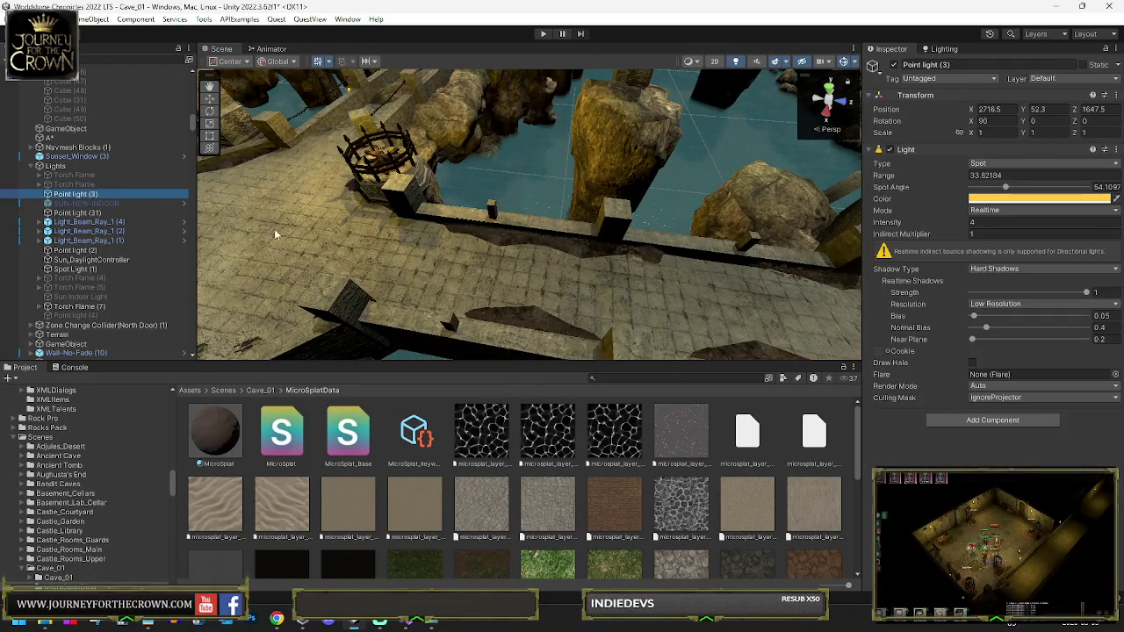
pyautogui.click(492, 238)
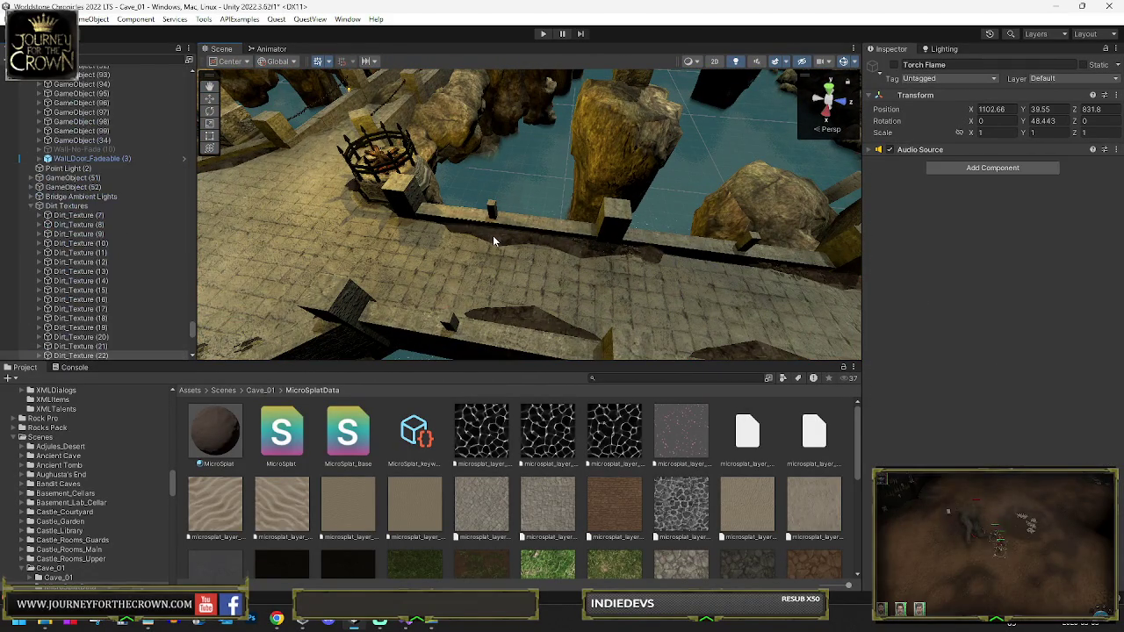
pyautogui.click(640, 246)
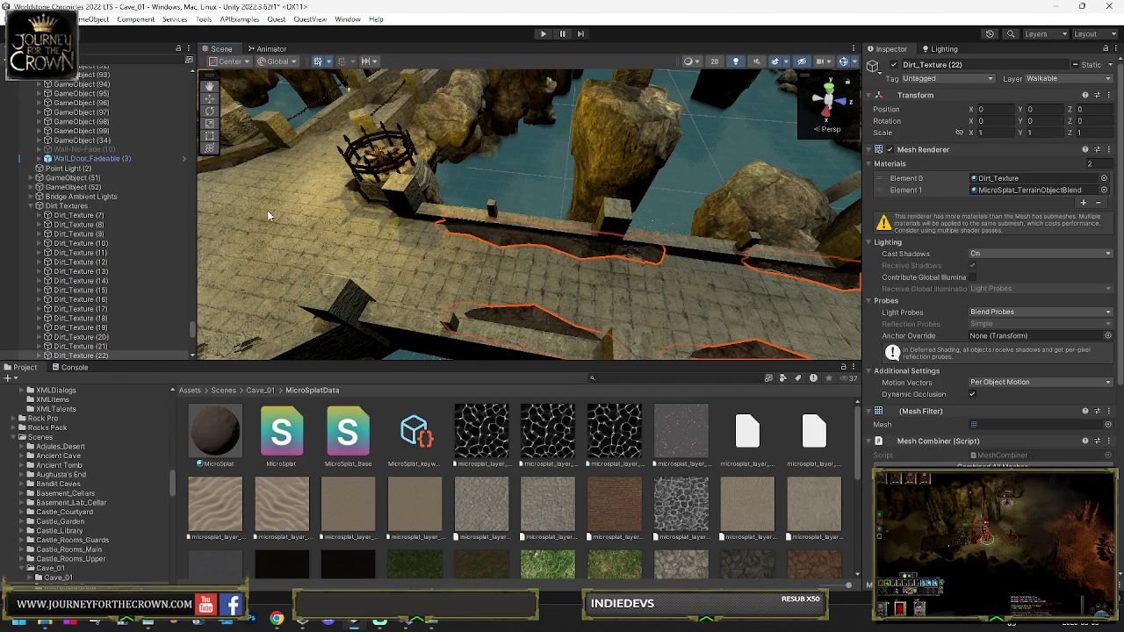
pyautogui.click(305, 245)
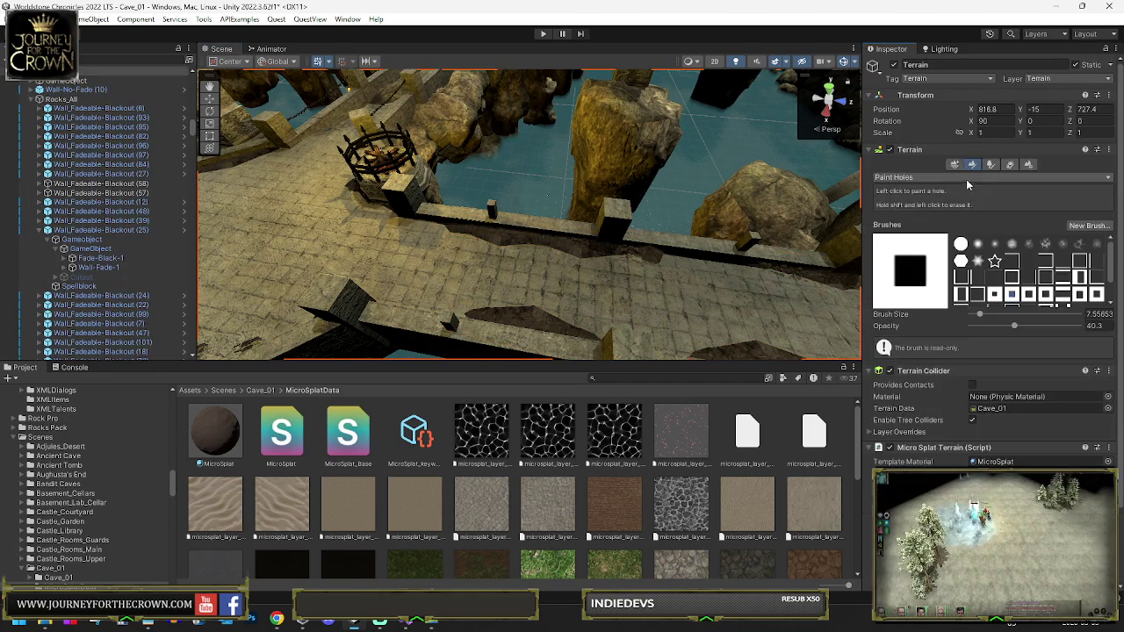
pyautogui.click(963, 178)
pyautogui.click(924, 217)
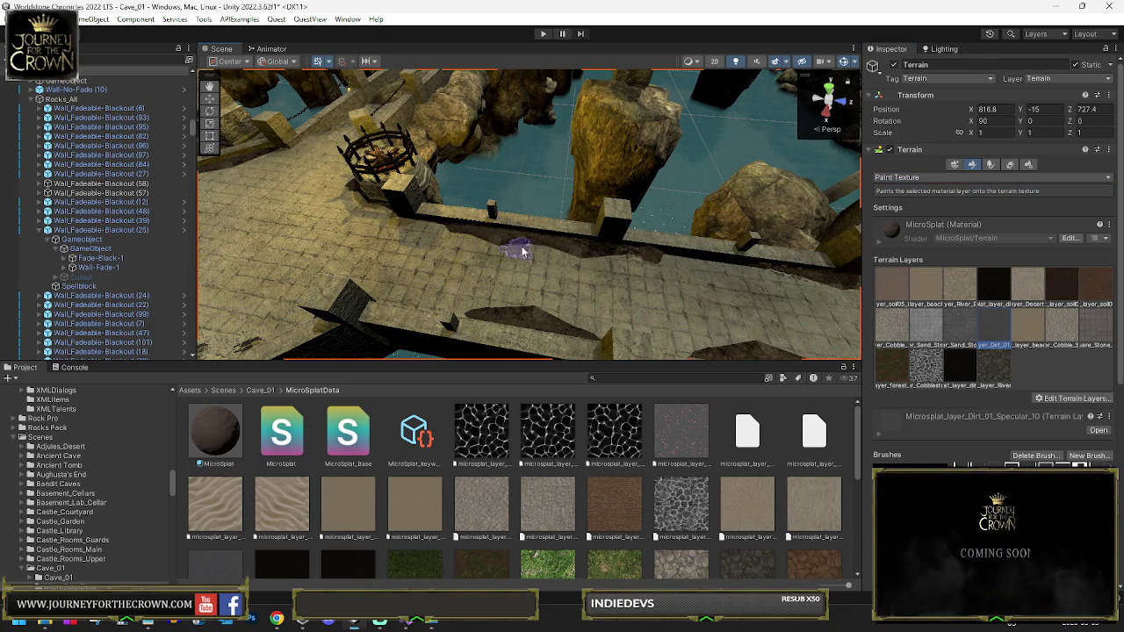
pyautogui.moveTo(598, 261)
pyautogui.mouseDown()
pyautogui.moveTo(658, 260)
pyautogui.moveTo(458, 279)
pyautogui.moveTo(494, 218)
pyautogui.mouseUp()
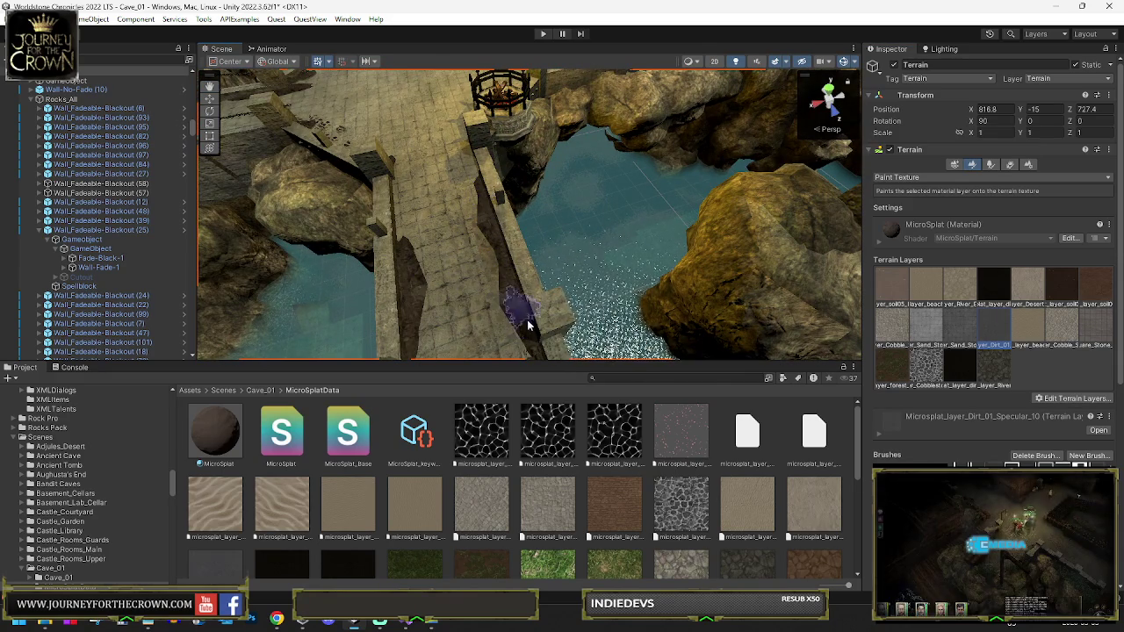
pyautogui.scroll(5, 482, 234)
pyautogui.moveTo(477, 233)
pyautogui.mouseDown()
pyautogui.moveTo(505, 228)
pyautogui.moveTo(479, 176)
pyautogui.mouseUp()
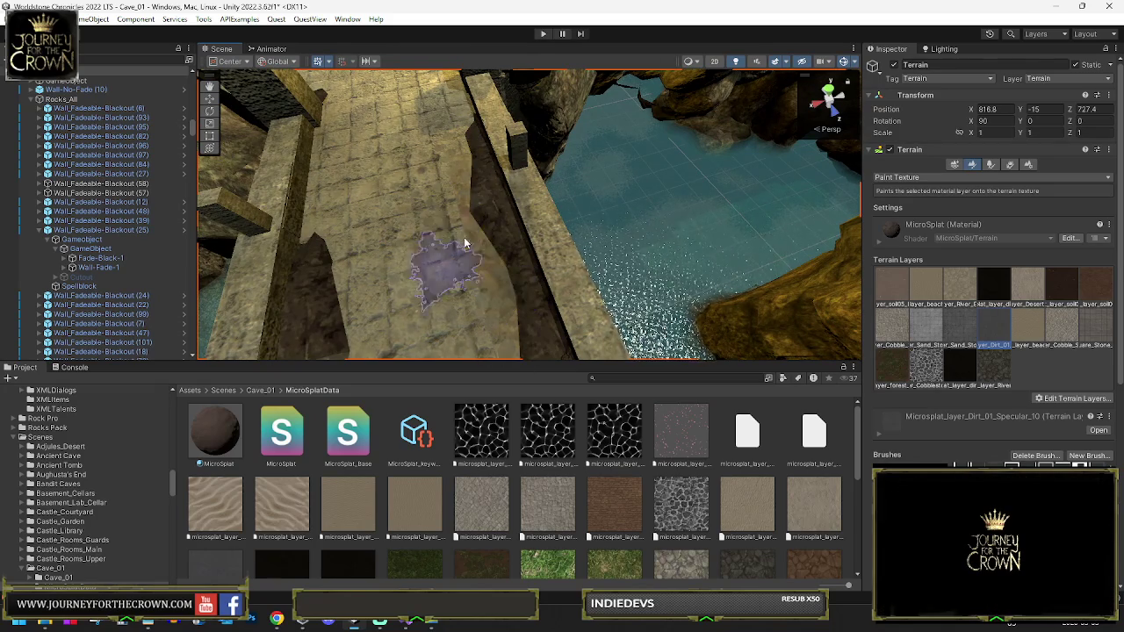
pyautogui.scroll(-3, 489, 220)
pyautogui.moveTo(489, 221); pyautogui.dragTo(495, 231)
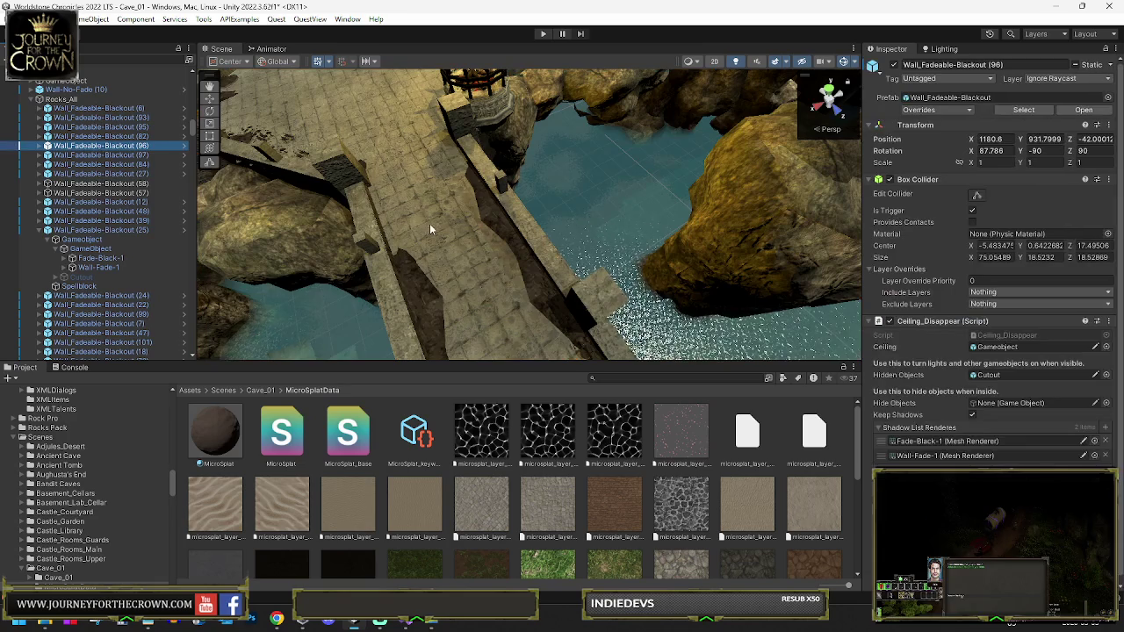
# Check Wall-No-Fade (160), Wall_Fadeable-Blackout (97) and Terrain, ending on the Dirt_Texture (22) strip
pyautogui.click(430, 223)
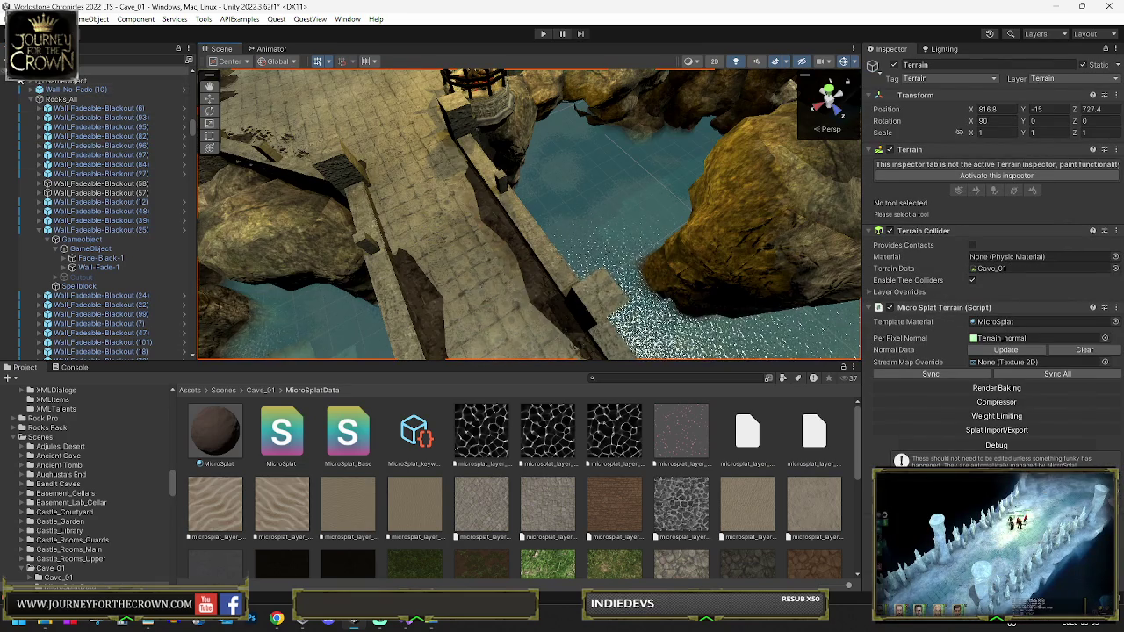
pyautogui.click(411, 189)
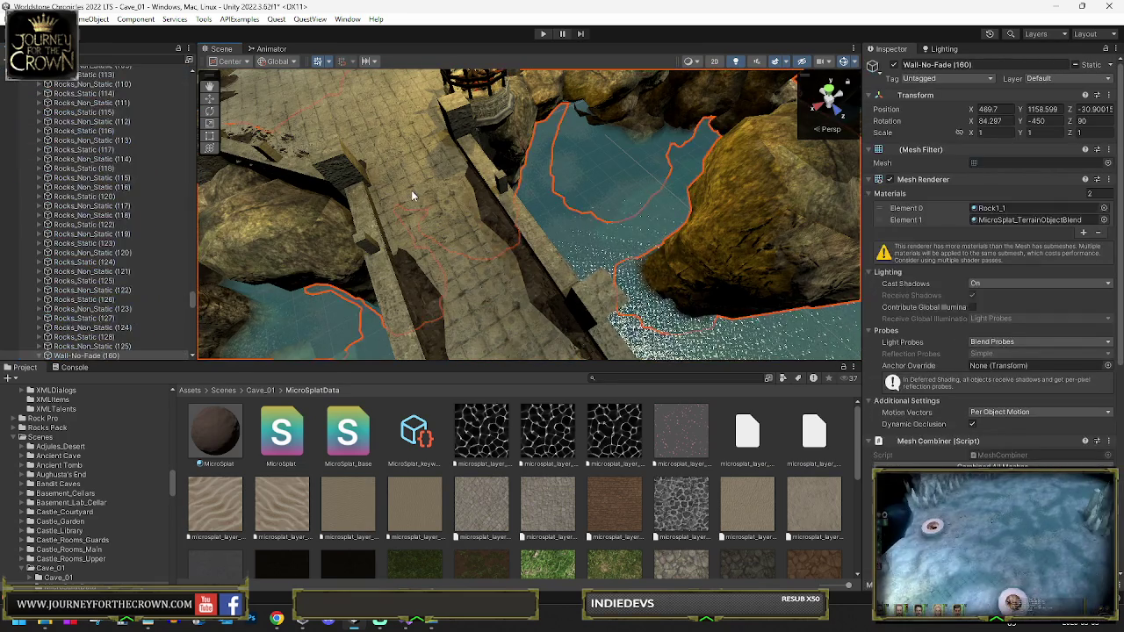
pyautogui.click(455, 253)
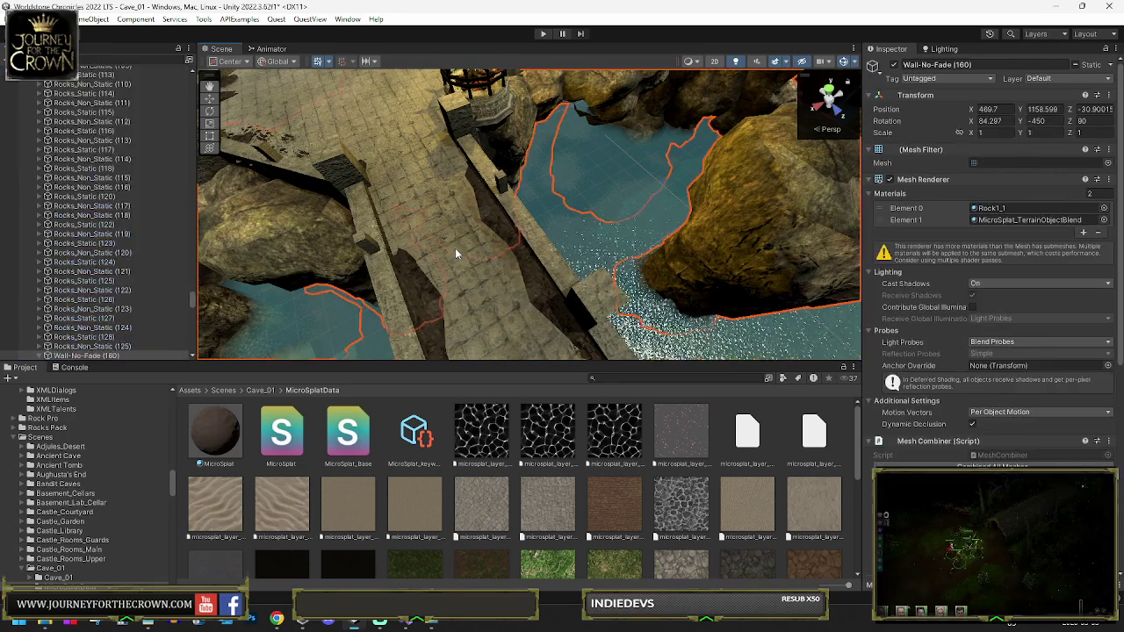
pyautogui.click(456, 252)
pyautogui.click(280, 160)
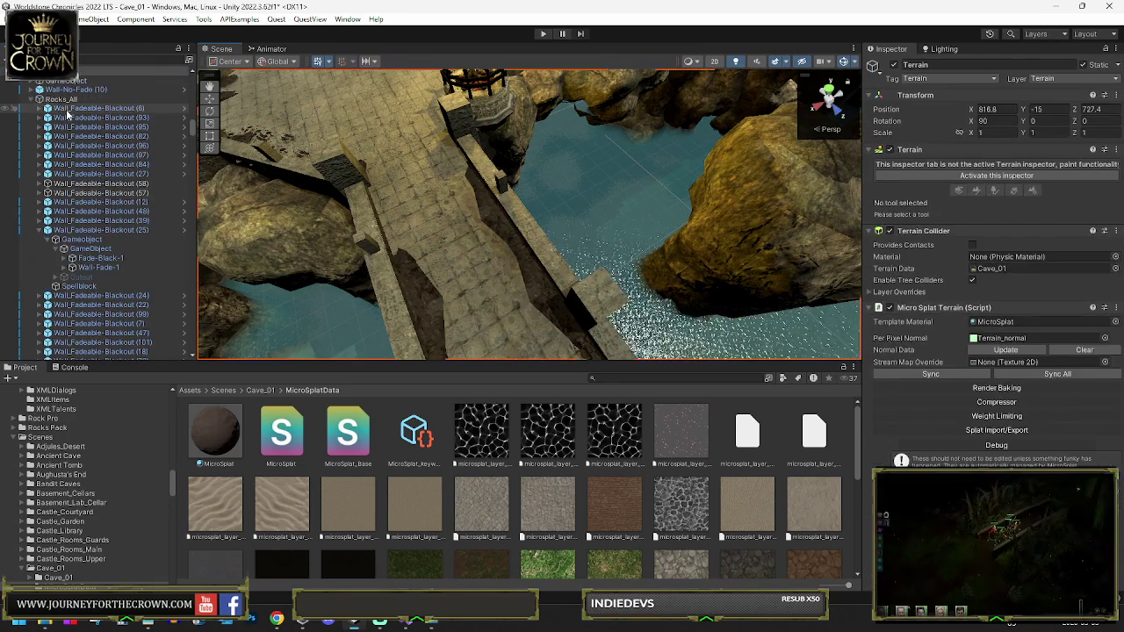
pyautogui.scroll(5, 280, 160)
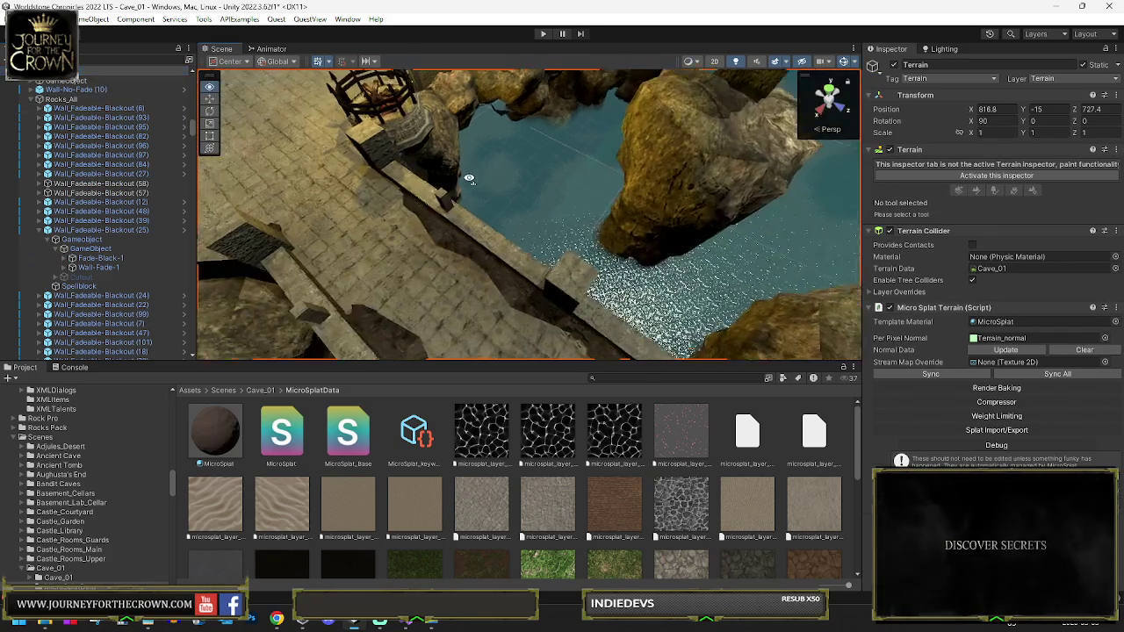
pyautogui.click(157, 187)
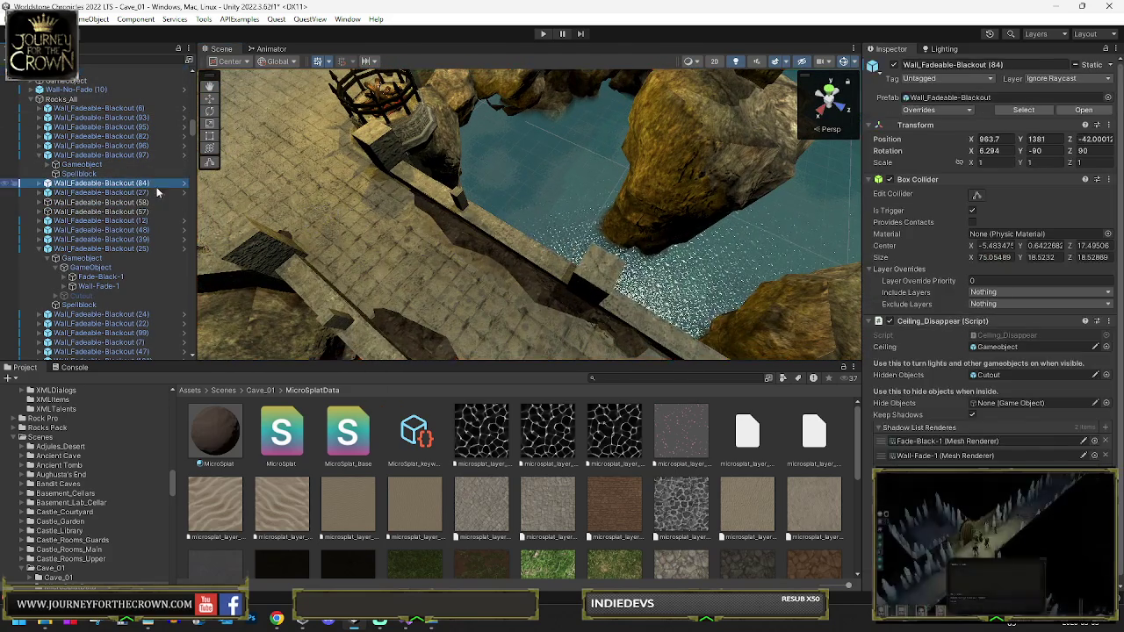
pyautogui.click(462, 245)
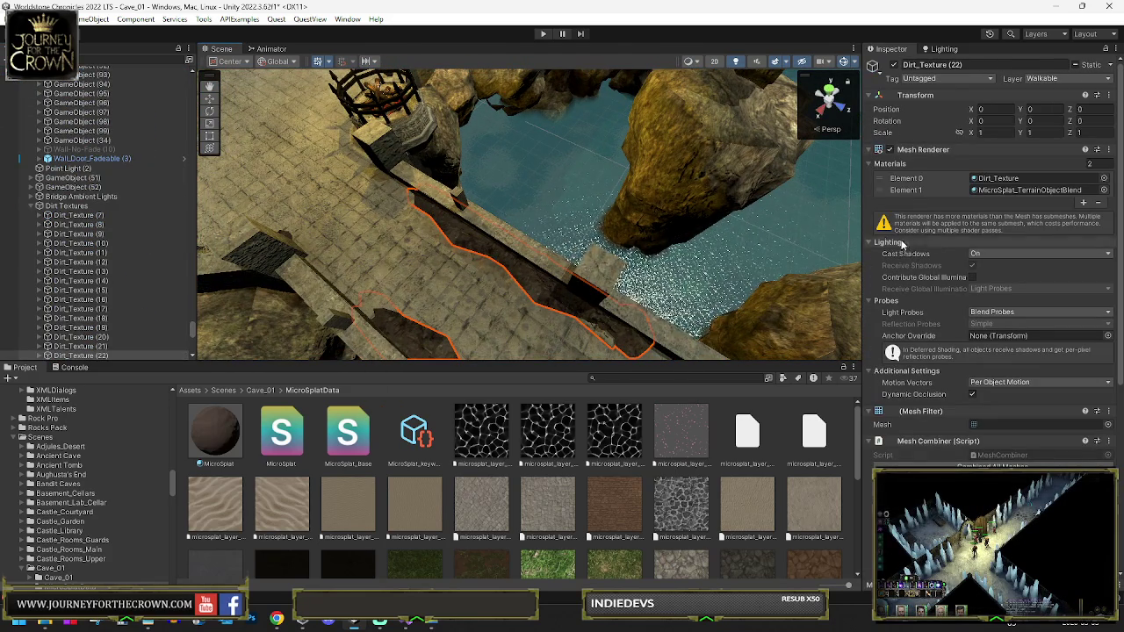
# Enable Terrain Blending on Dirt_Texture (22)'s Micro Splat Blendable Object, then reselect the terrain
pyautogui.scroll(-5, 988, 339)
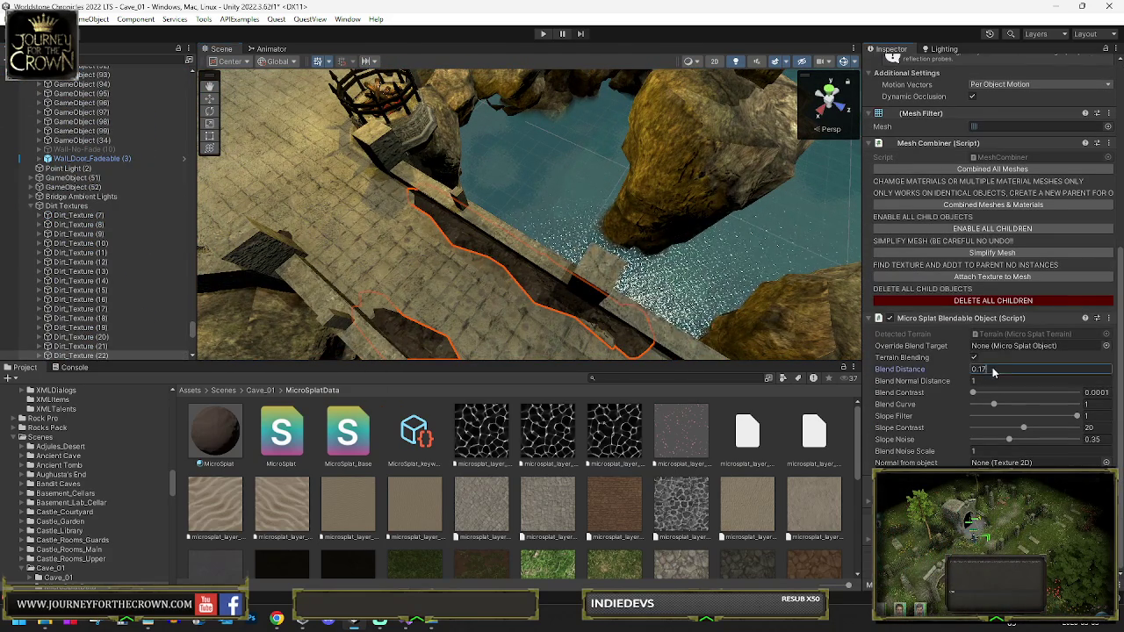
pyautogui.write('1')
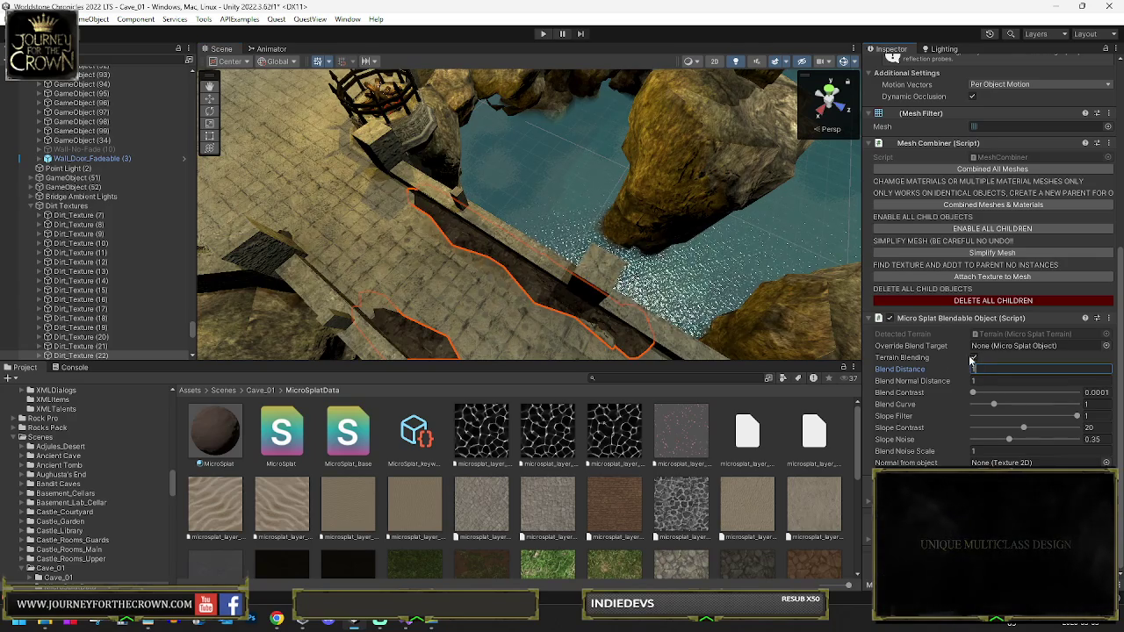
pyautogui.scroll(3, 976, 363)
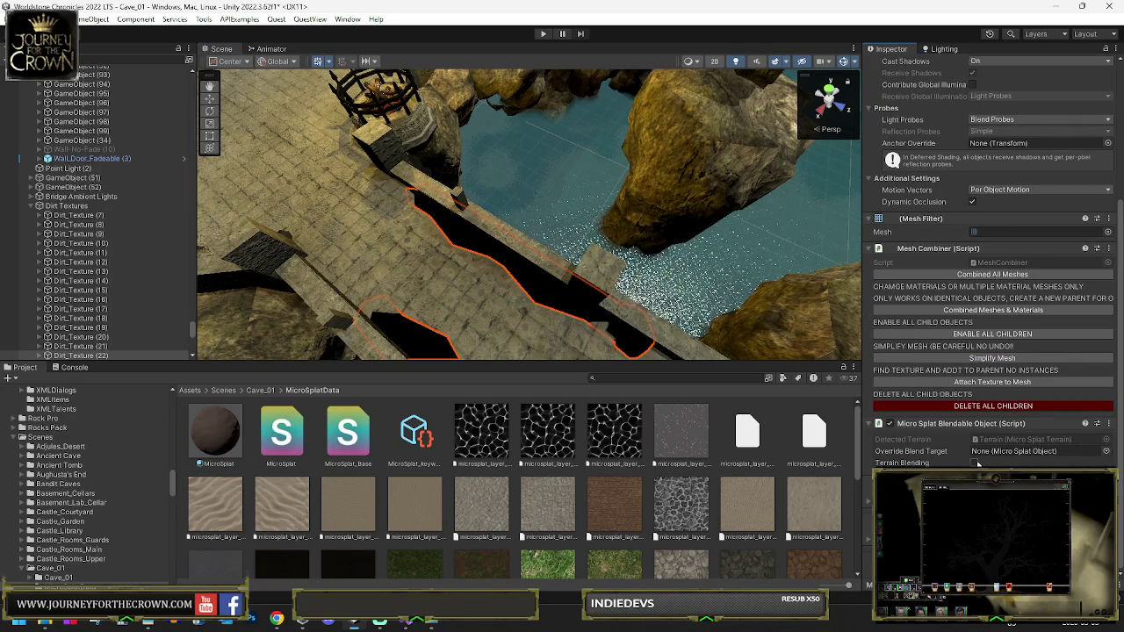
pyautogui.click(975, 463)
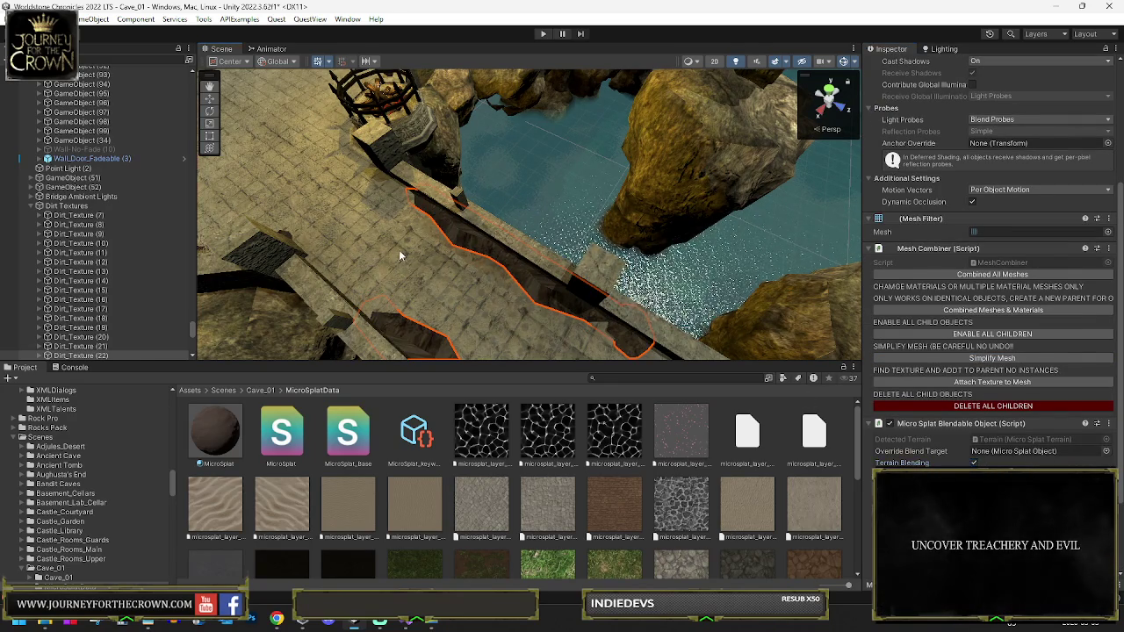
pyautogui.click(443, 249)
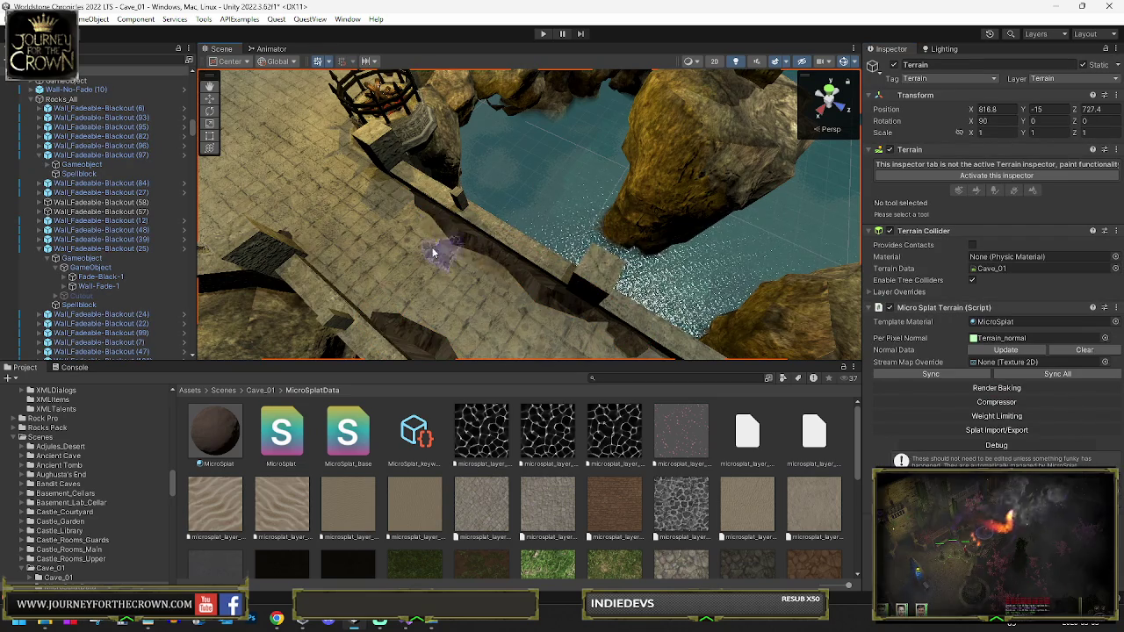
# Paint the Cobble_Stone_Sand layer along the floor beneath the wall
pyautogui.click(961, 177)
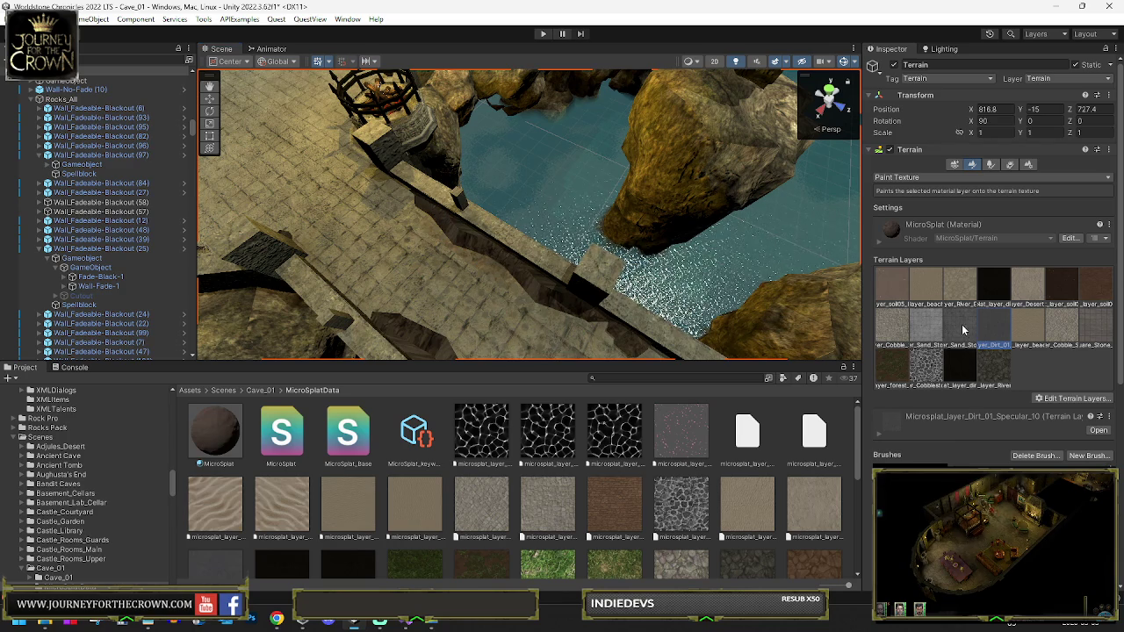
pyautogui.click(891, 324)
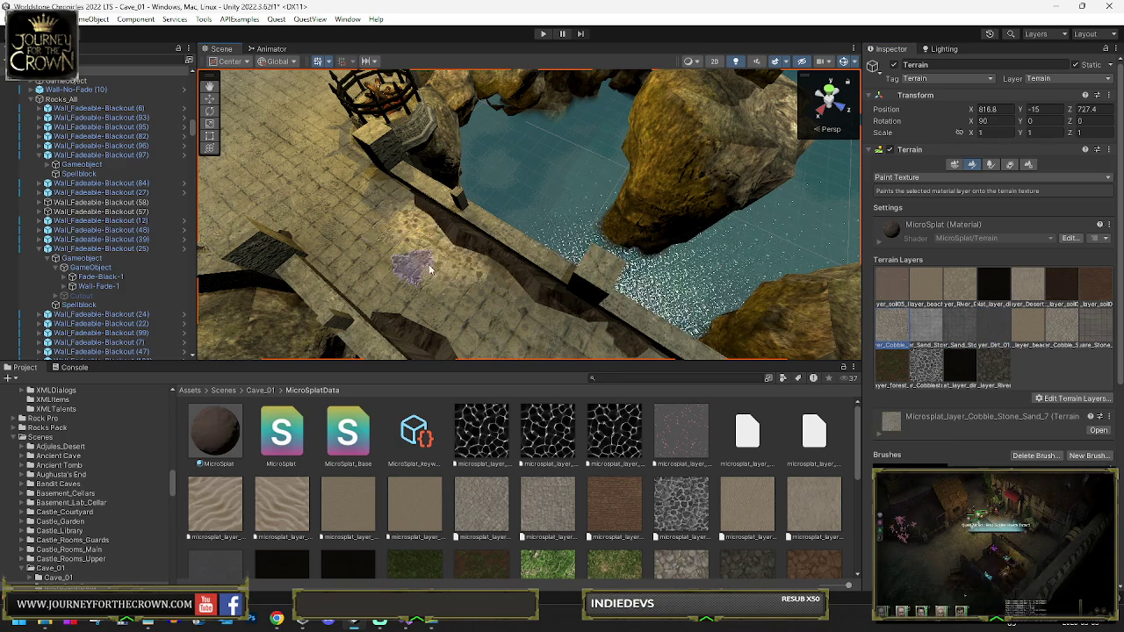
pyautogui.moveTo(434, 220)
pyautogui.mouseDown()
pyautogui.moveTo(539, 296)
pyautogui.moveTo(539, 276)
pyautogui.moveTo(479, 245)
pyautogui.mouseUp()
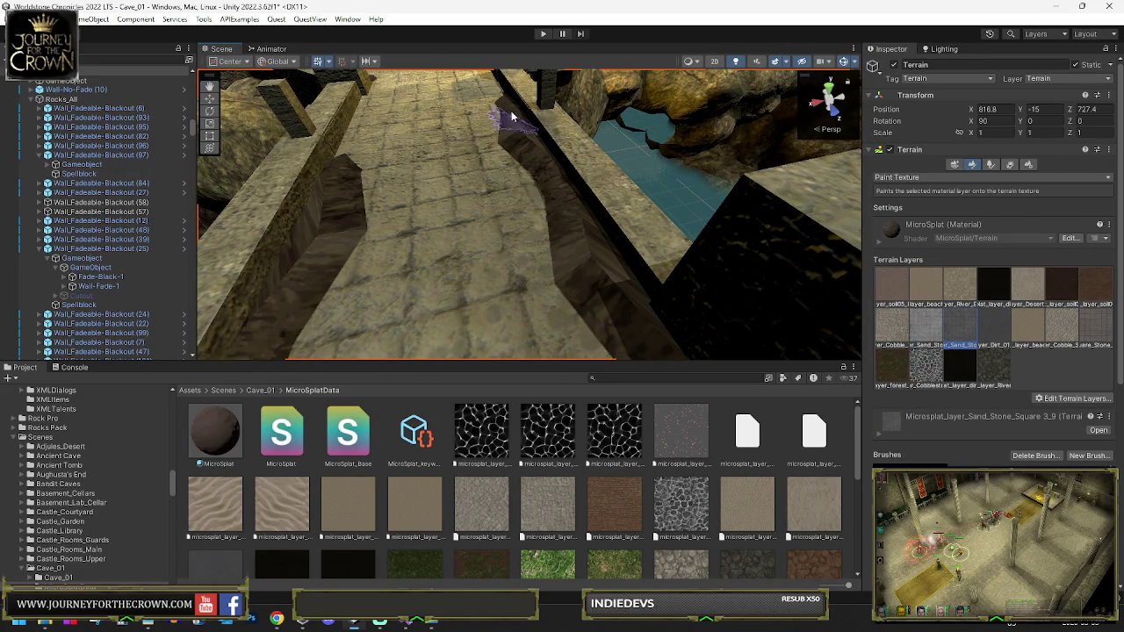
# Toggle Dirt_Texture (22) off and on to compare the painted floor
pyautogui.click(563, 231)
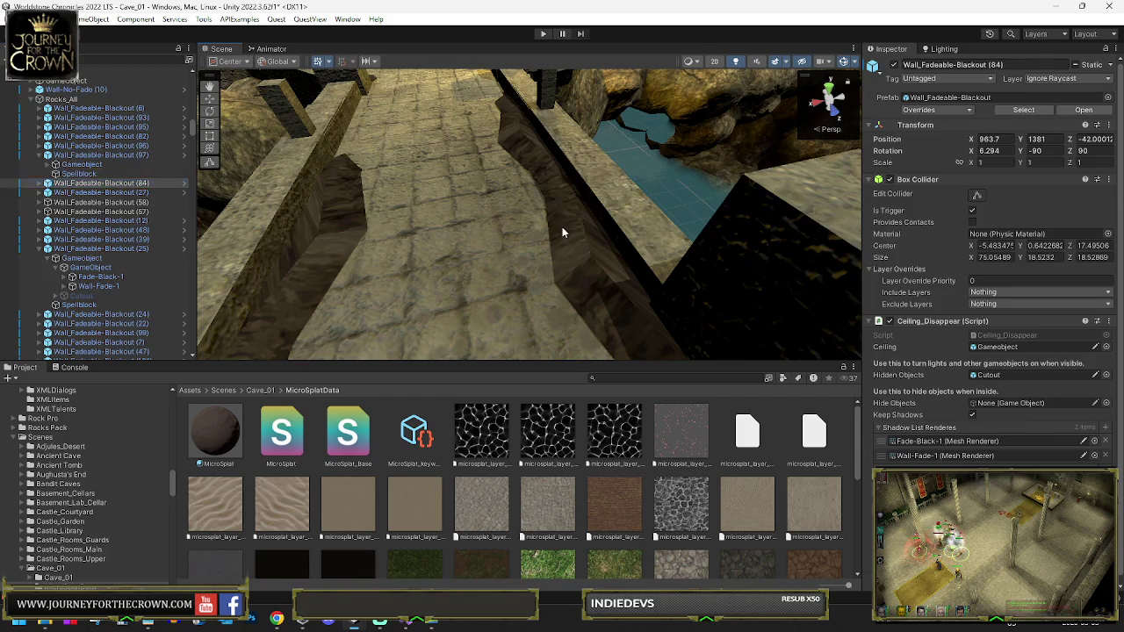
pyautogui.click(563, 231)
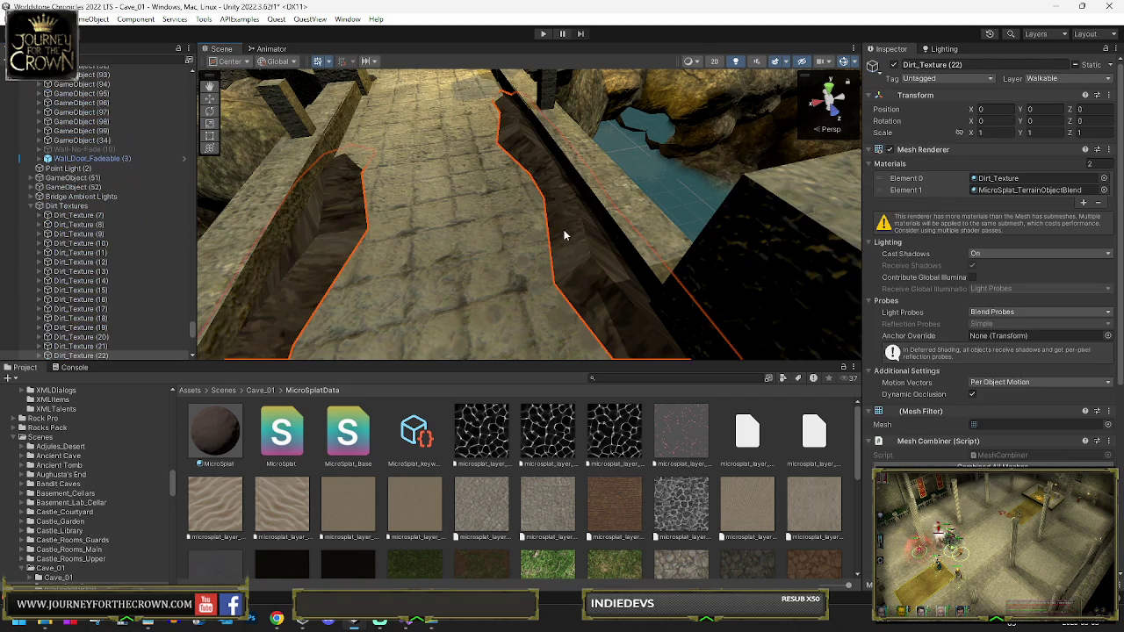
pyautogui.click(894, 65)
pyautogui.click(895, 65)
pyautogui.click(896, 65)
pyautogui.click(896, 65)
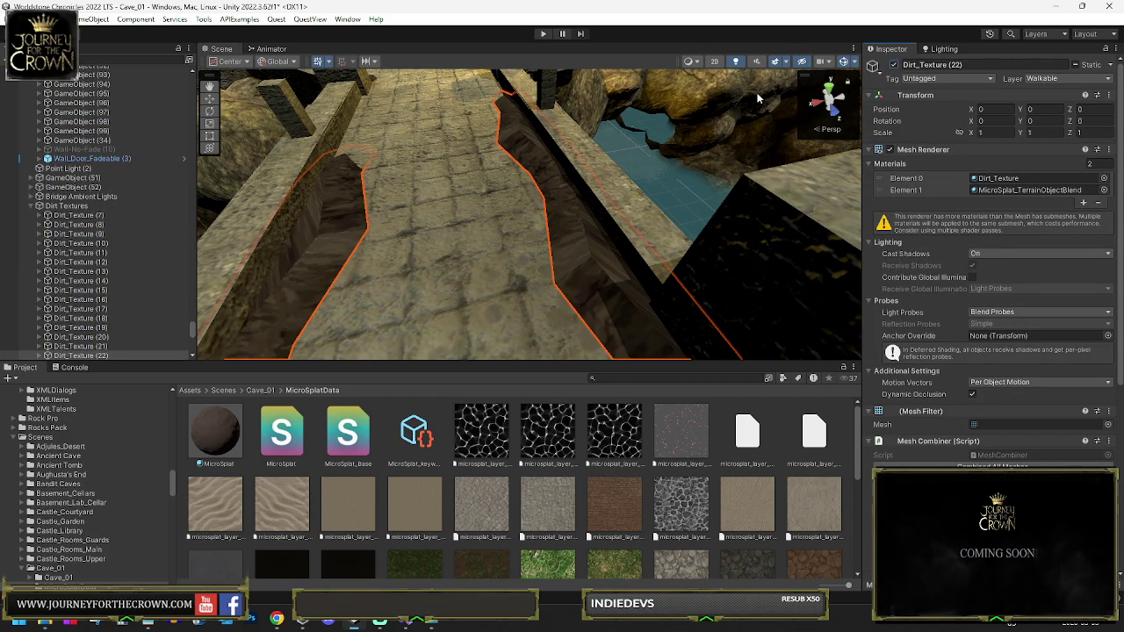
# Reselect the Terrain and switch its tool to Set Height, orbiting toward the stone bridge
pyautogui.click(407, 158)
pyautogui.click(970, 179)
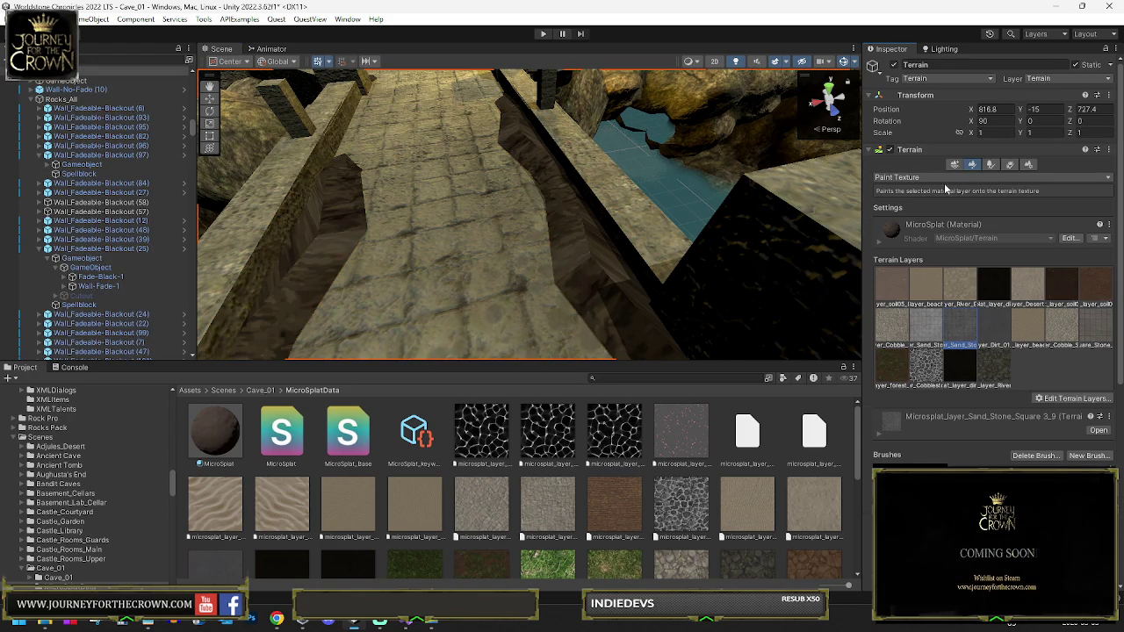
pyautogui.click(935, 177)
pyautogui.click(913, 190)
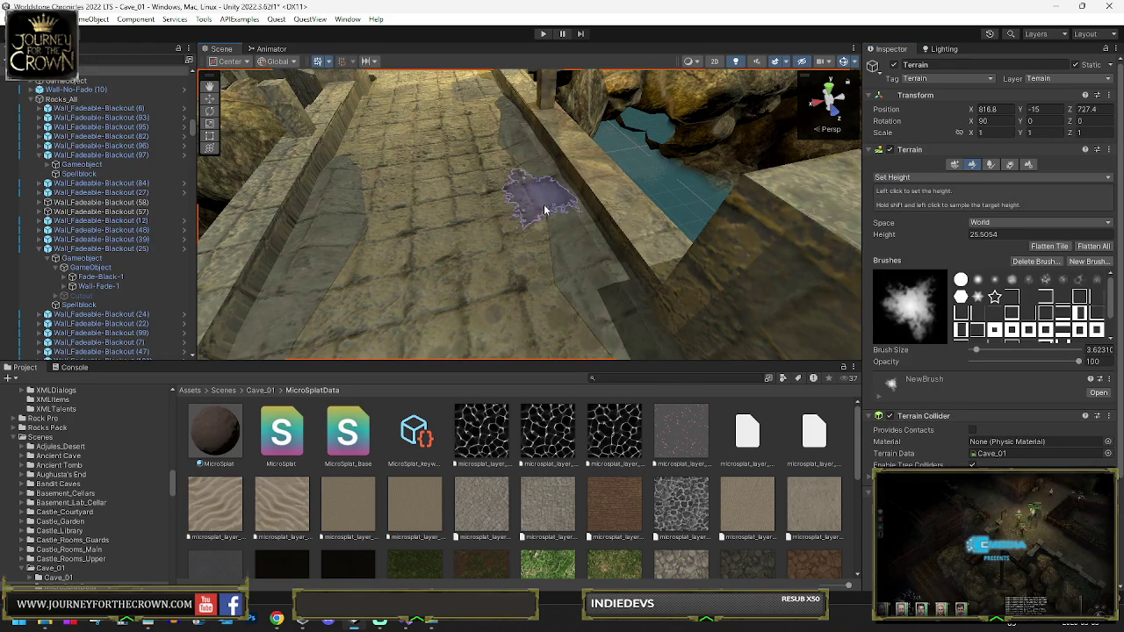
pyautogui.press('alt')
pyautogui.moveTo(543, 230)
pyautogui.mouseDown()
pyautogui.moveTo(600, 249)
pyautogui.moveTo(575, 297)
pyautogui.moveTo(529, 179)
pyautogui.moveTo(492, 200)
pyautogui.moveTo(418, 212)
pyautogui.moveTo(439, 210)
pyautogui.mouseUp()
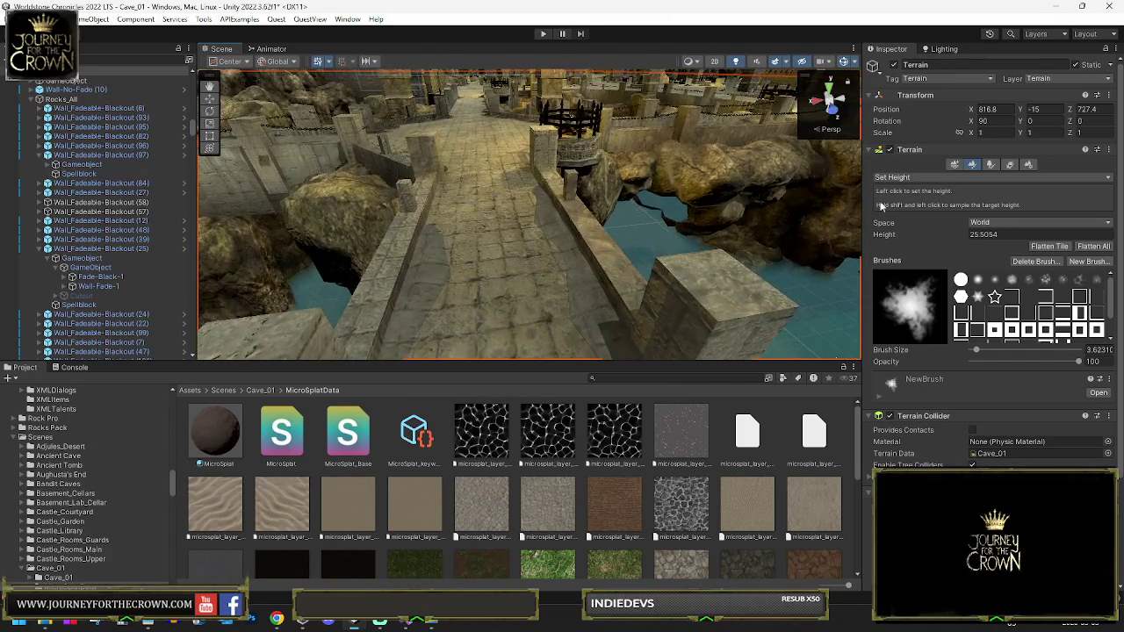
pyautogui.click(932, 180)
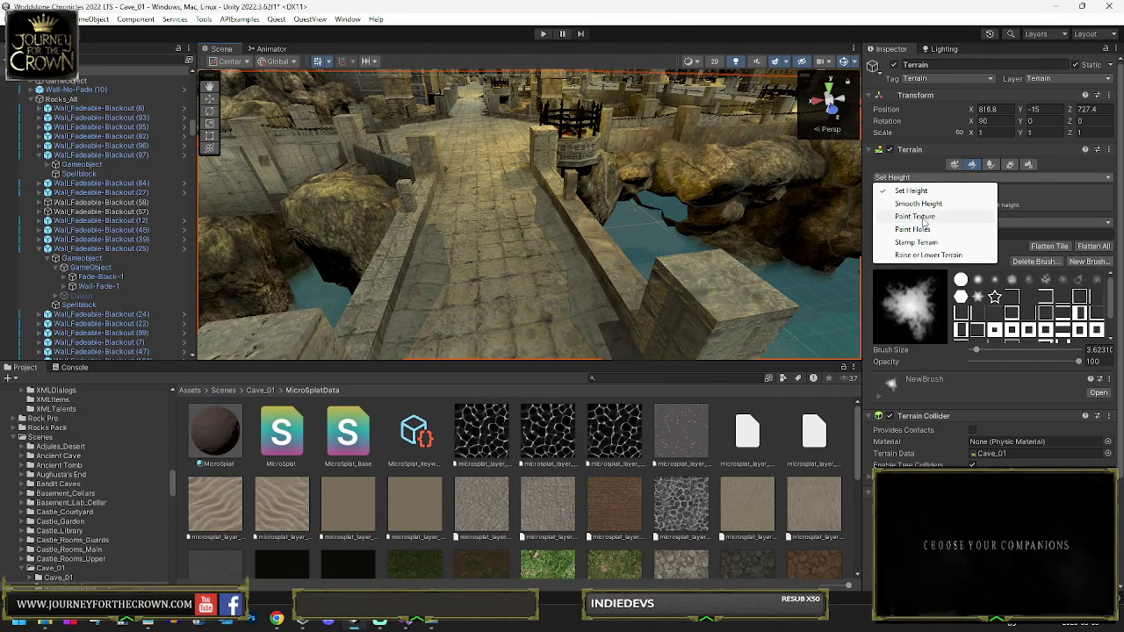
# Switch to Paint Texture and brush Dirt_01 onto the floor beside the stone ledge
pyautogui.click(918, 216)
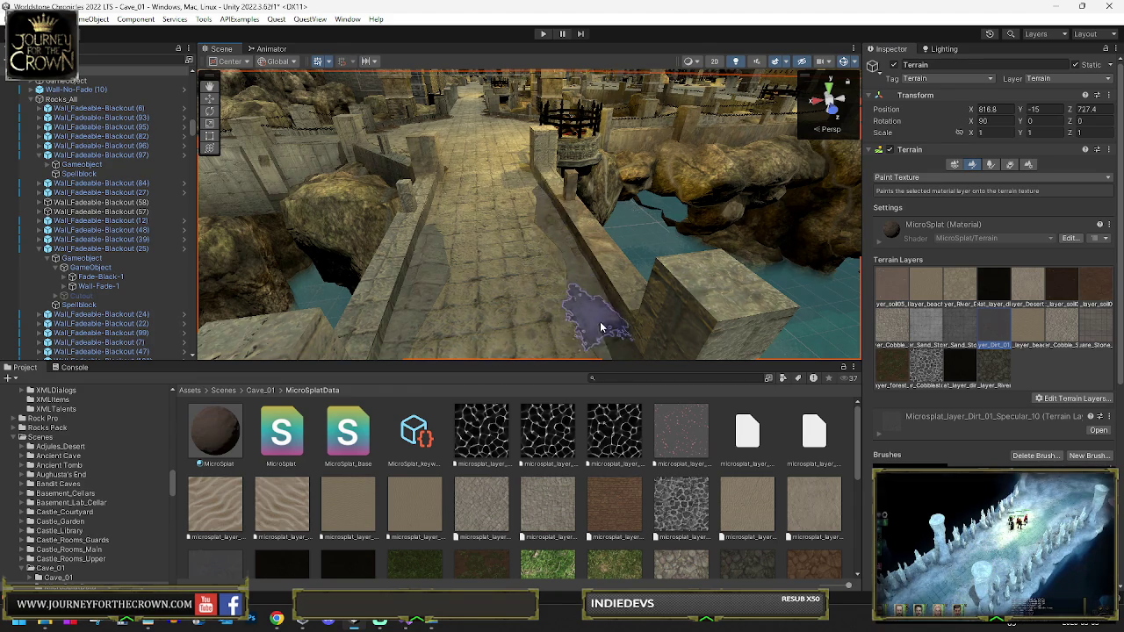
pyautogui.scroll(5, 601, 327)
pyautogui.moveTo(615, 307)
pyautogui.mouseDown()
pyautogui.moveTo(385, 298)
pyautogui.moveTo(368, 241)
pyautogui.mouseUp()
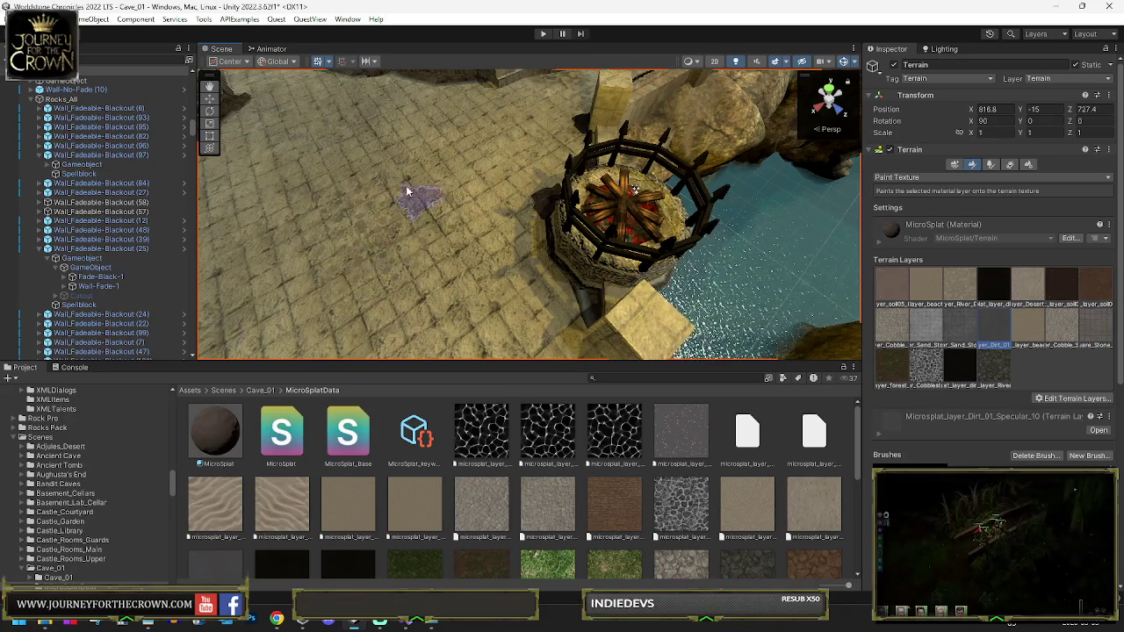
pyautogui.moveTo(427, 243)
pyautogui.mouseDown()
pyautogui.moveTo(728, 251)
pyautogui.moveTo(595, 274)
pyautogui.moveTo(404, 207)
pyautogui.mouseUp()
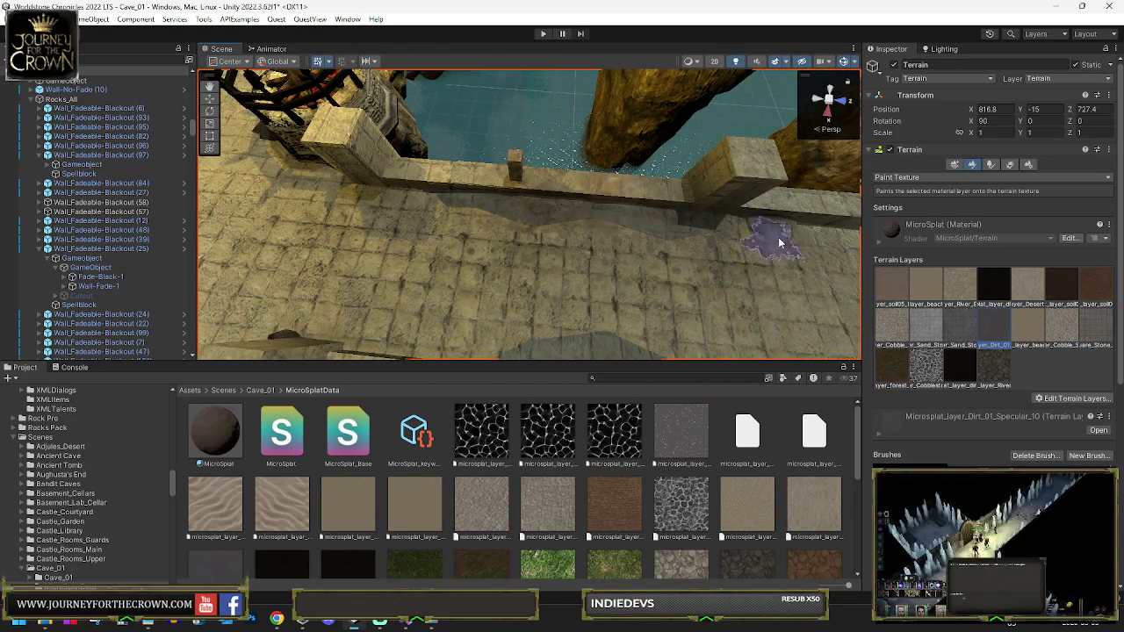
pyautogui.moveTo(673, 288)
pyautogui.mouseDown()
pyautogui.moveTo(730, 302)
pyautogui.moveTo(470, 298)
pyautogui.mouseUp()
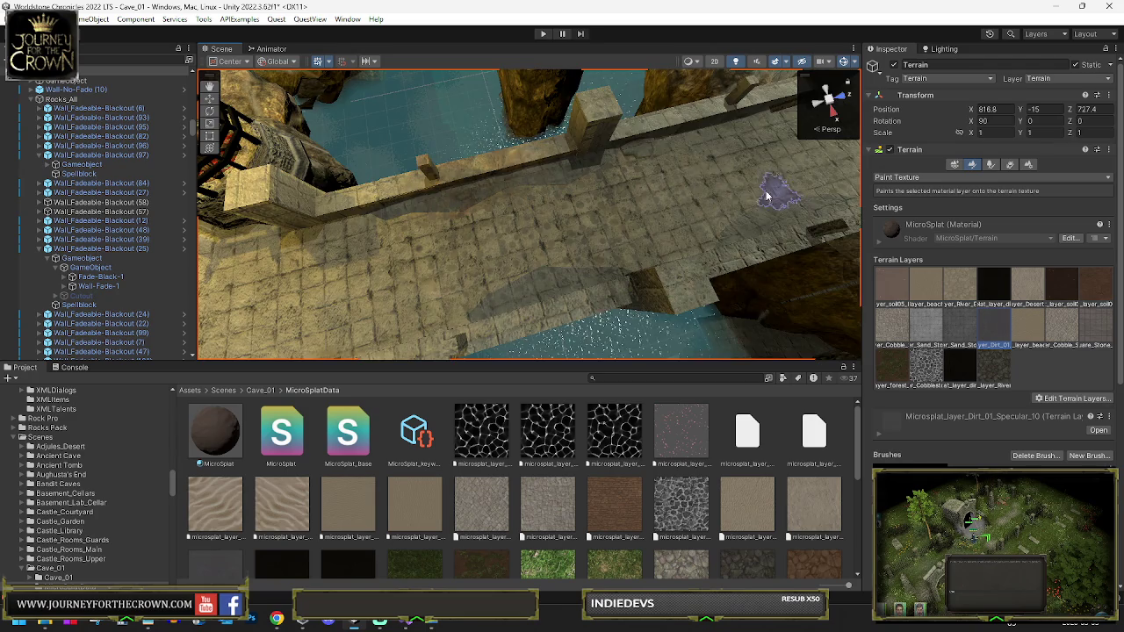
# Paint more Dirt_01 onto the paved floor near the wall by the chained bridge
pyautogui.moveTo(766, 195)
pyautogui.mouseDown()
pyautogui.moveTo(653, 214)
pyautogui.moveTo(790, 209)
pyautogui.moveTo(747, 171)
pyautogui.mouseUp()
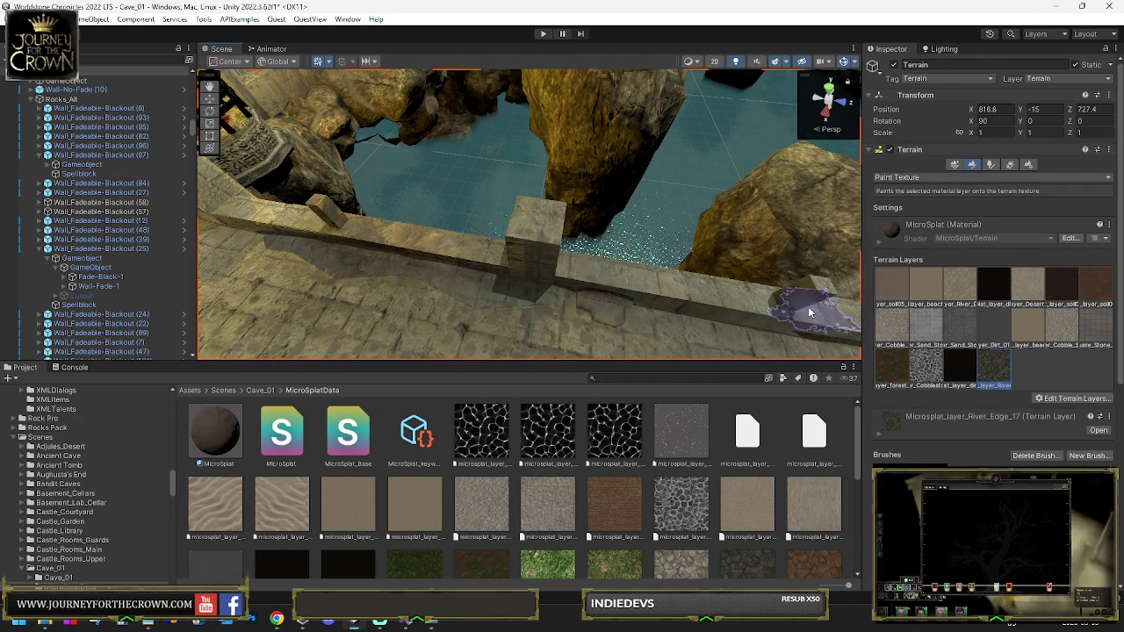
pyautogui.moveTo(636, 283); pyautogui.dragTo(778, 313)
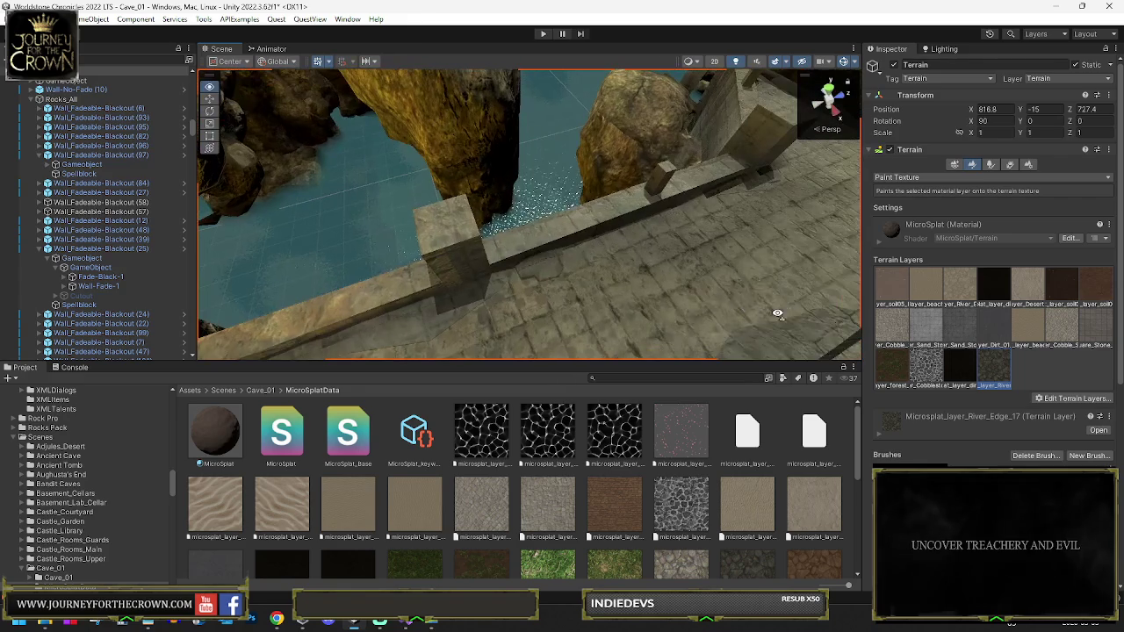
pyautogui.moveTo(605, 288)
pyautogui.mouseDown()
pyautogui.moveTo(441, 228)
pyautogui.moveTo(556, 243)
pyautogui.moveTo(150, 208)
pyautogui.moveTo(121, 312)
pyautogui.moveTo(371, 252)
pyautogui.mouseUp()
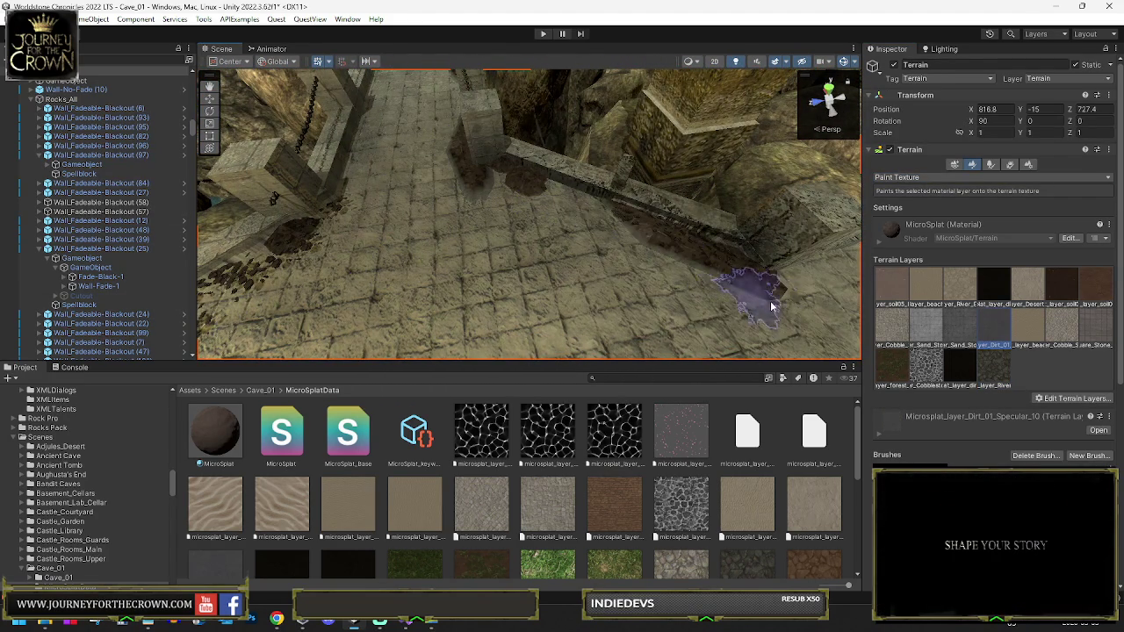
pyautogui.moveTo(673, 296)
pyautogui.mouseDown()
pyautogui.moveTo(407, 275)
pyautogui.moveTo(514, 289)
pyautogui.mouseUp()
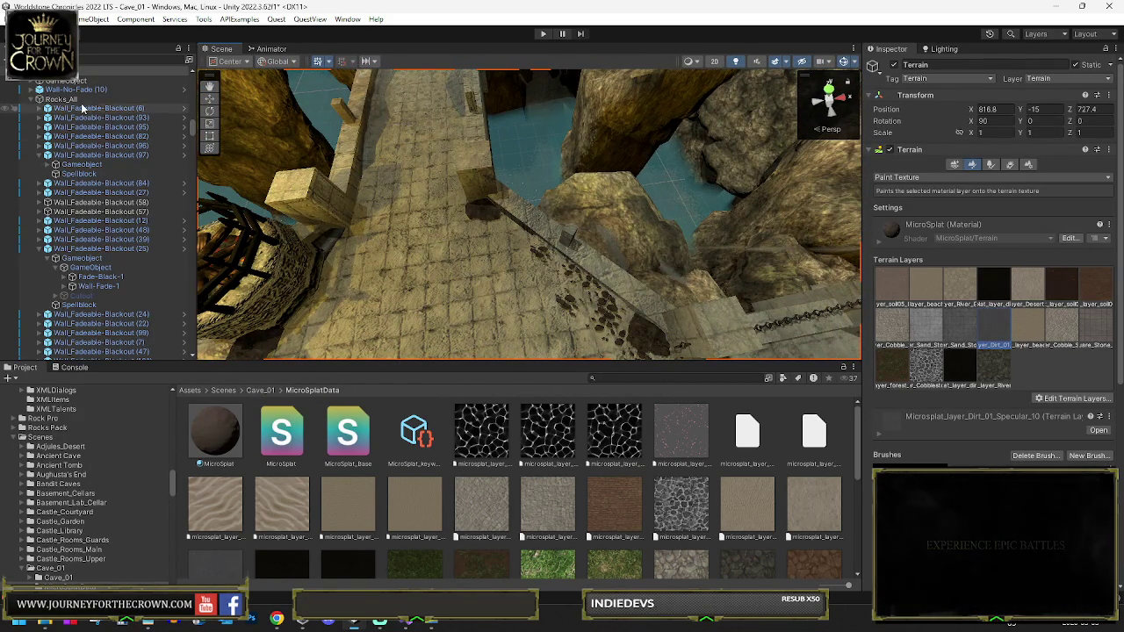
pyautogui.click(192, 145)
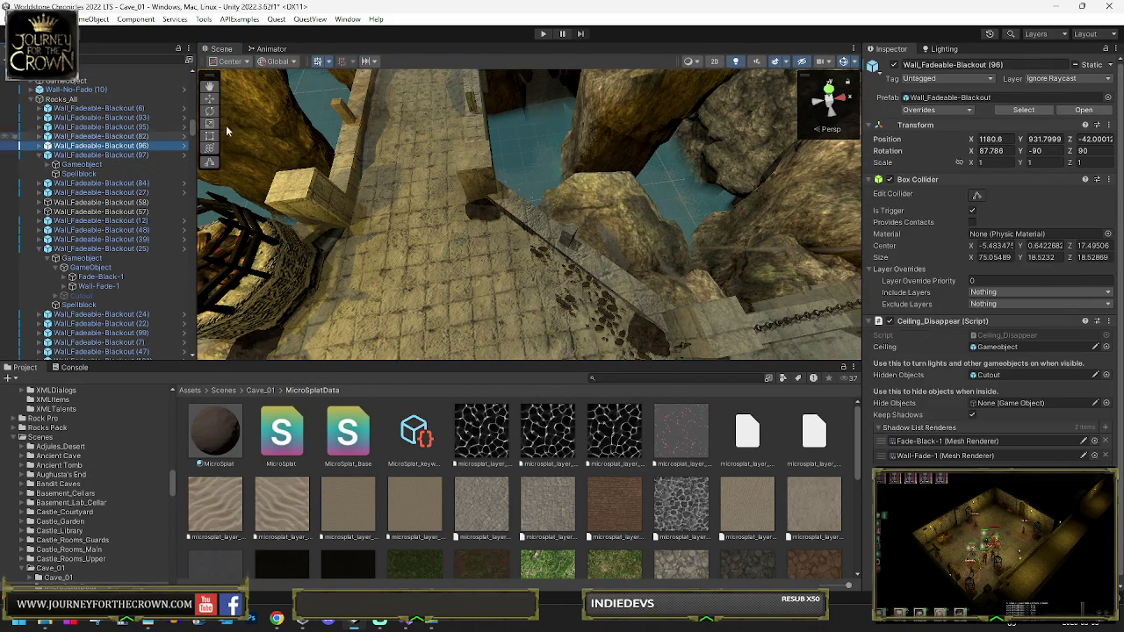
# Copy the Micro Splat Blendable Object settings from Dirt_Texture (22)
pyautogui.click(370, 127)
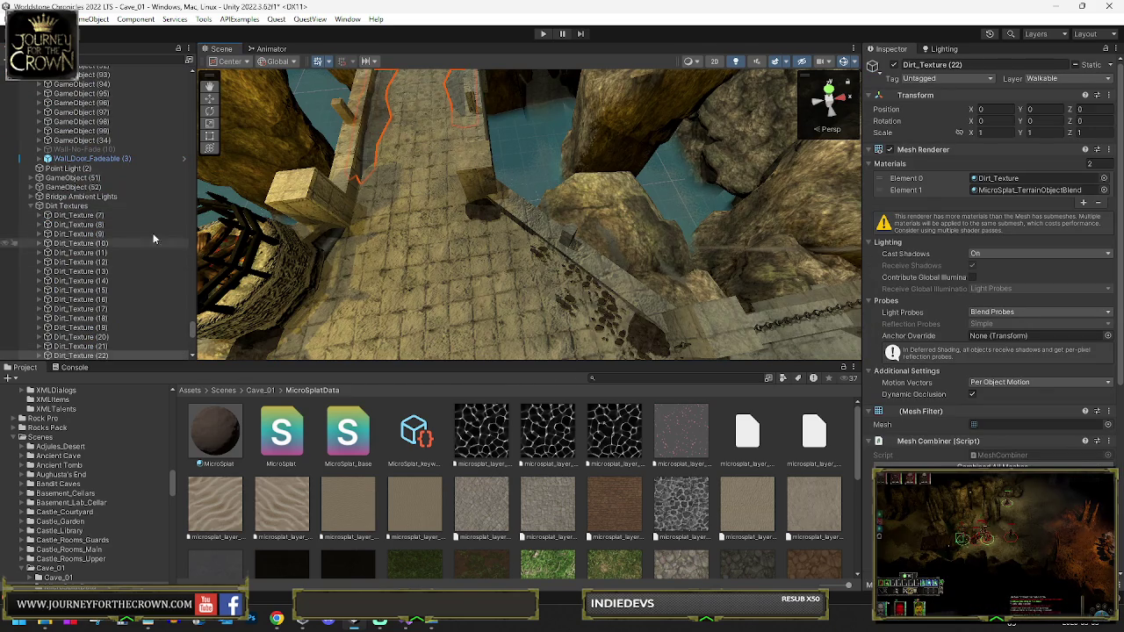
pyautogui.scroll(-8, 922, 321)
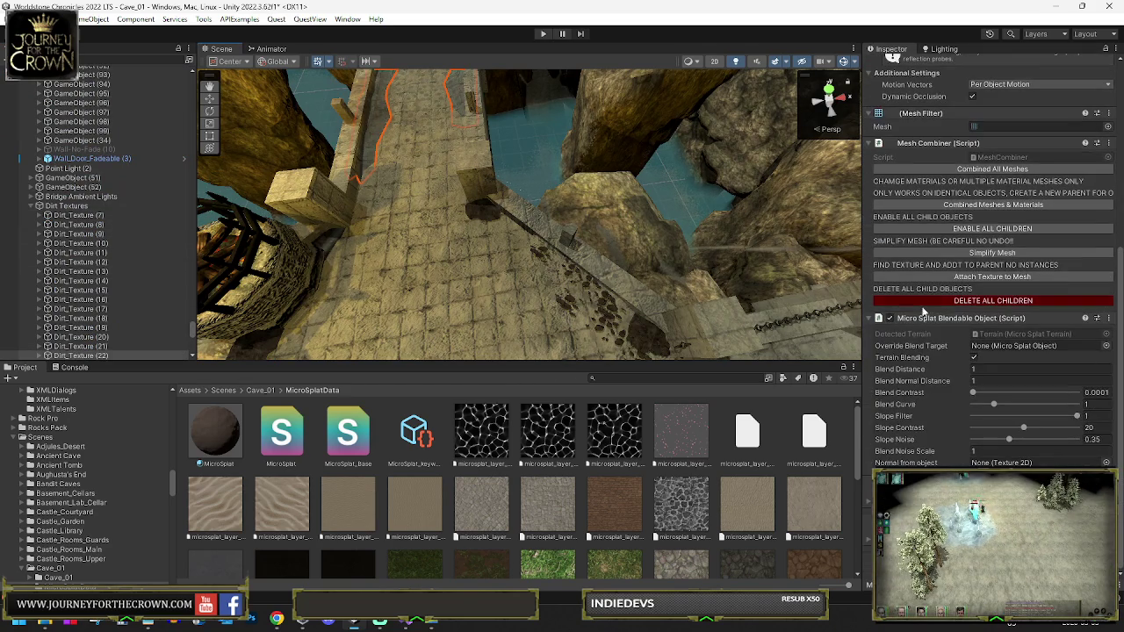
pyautogui.rightClick(922, 321)
pyautogui.click(949, 406)
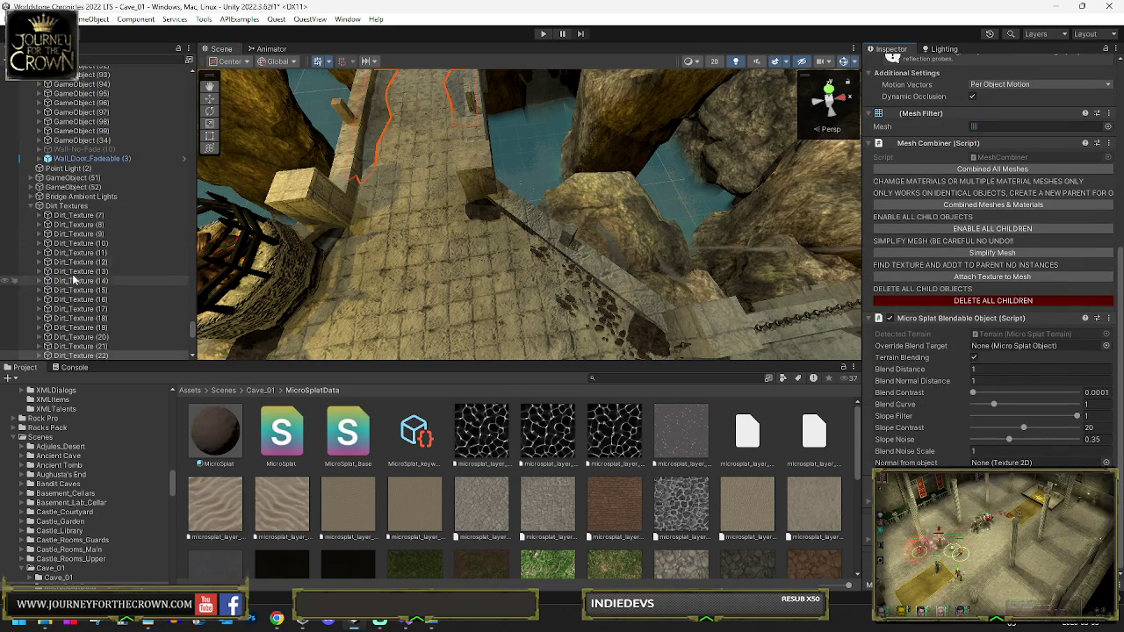
# Paste those blend settings onto all the Dirt_Texture meshes through Dirt_Texture (25)
pyautogui.click(76, 225)
pyautogui.scroll(-5, 79, 219)
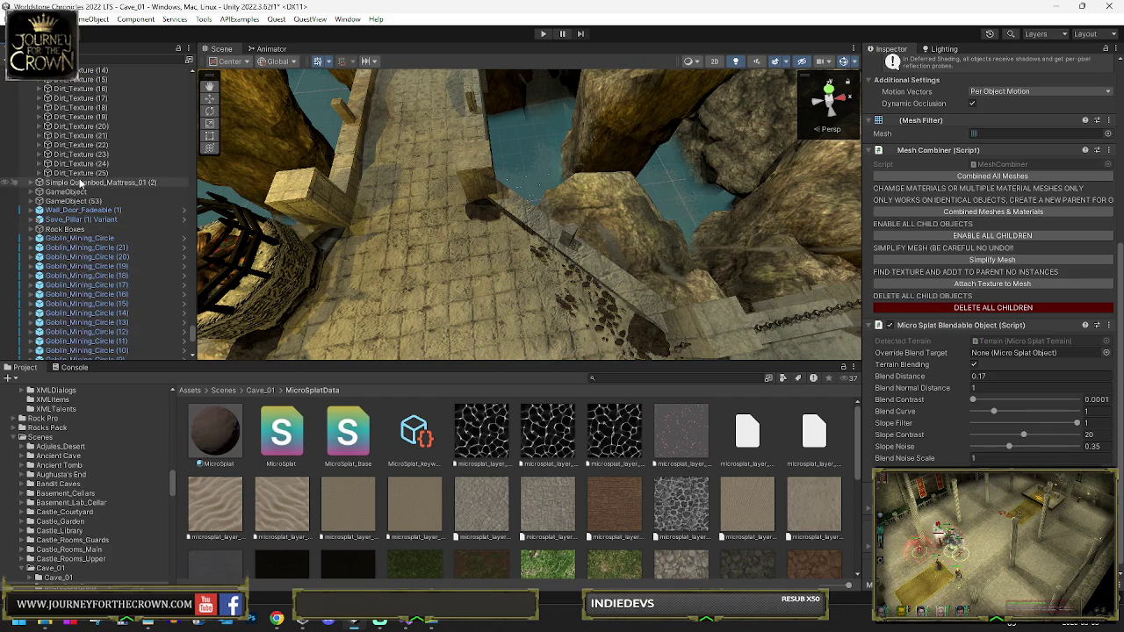
pyautogui.keyDown('shift'); pyautogui.click(84, 173); pyautogui.keyUp('shift')
pyautogui.scroll(-10, 929, 396)
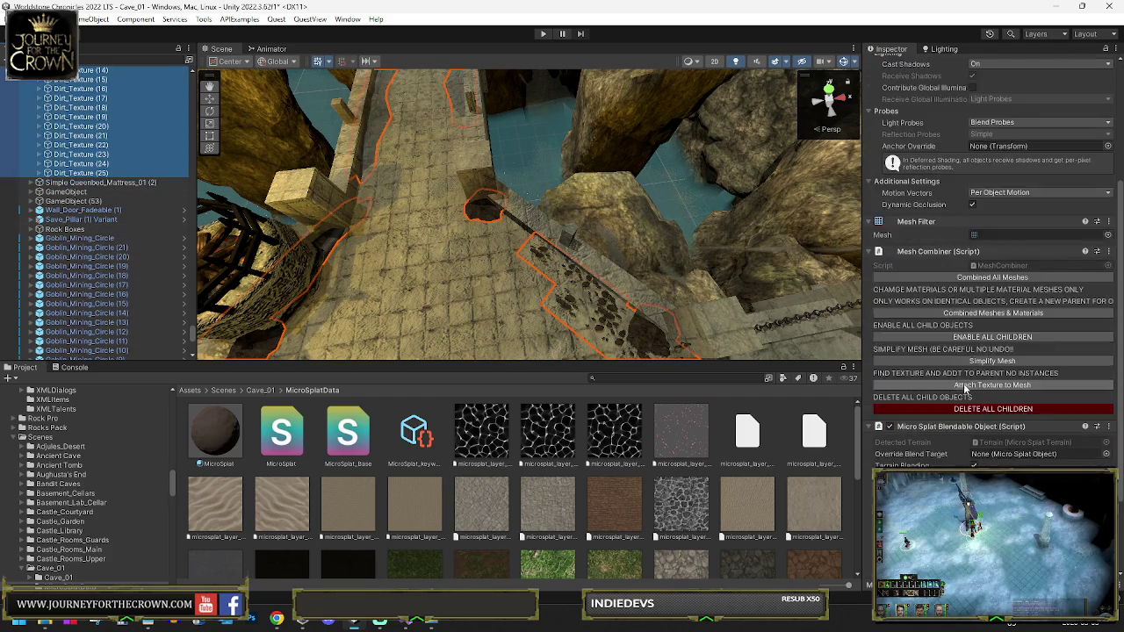
pyautogui.rightClick(931, 325)
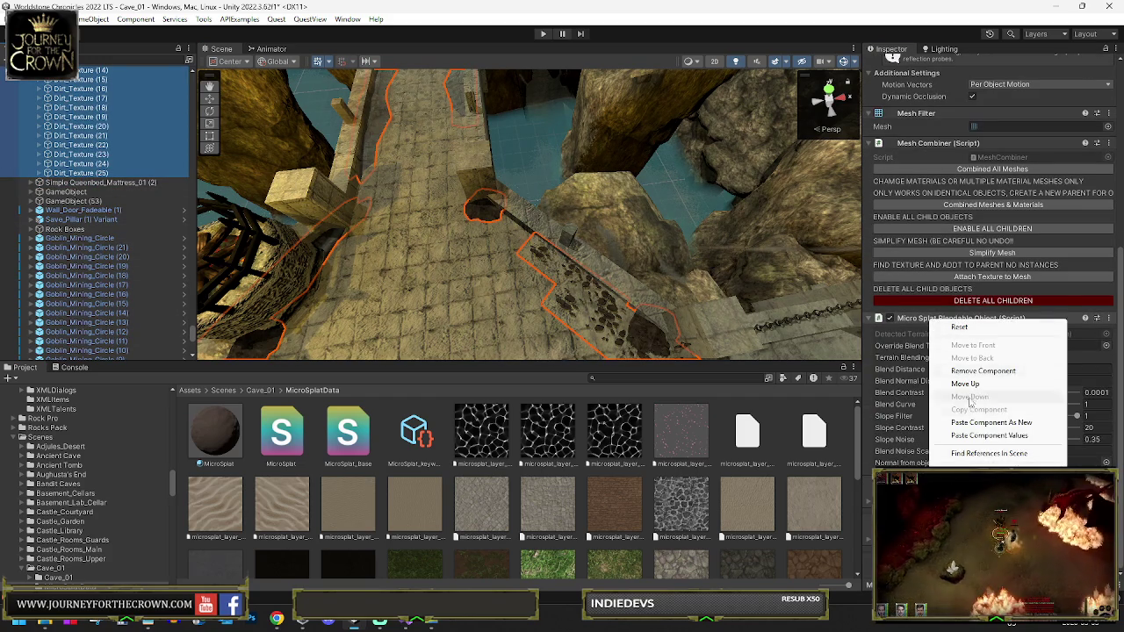
pyautogui.click(980, 436)
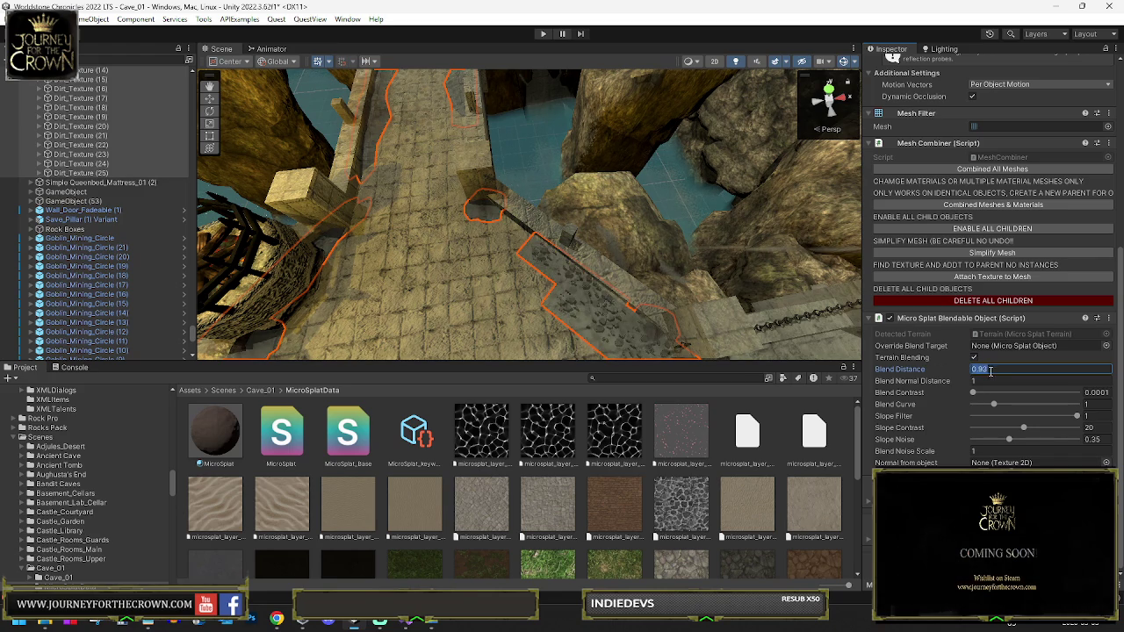
# Frame Dirt_Texture (24) and set the Override Blend Target to Terrain
pyautogui.doubleClick(86, 164)
pyautogui.scroll(-10, 546, 260)
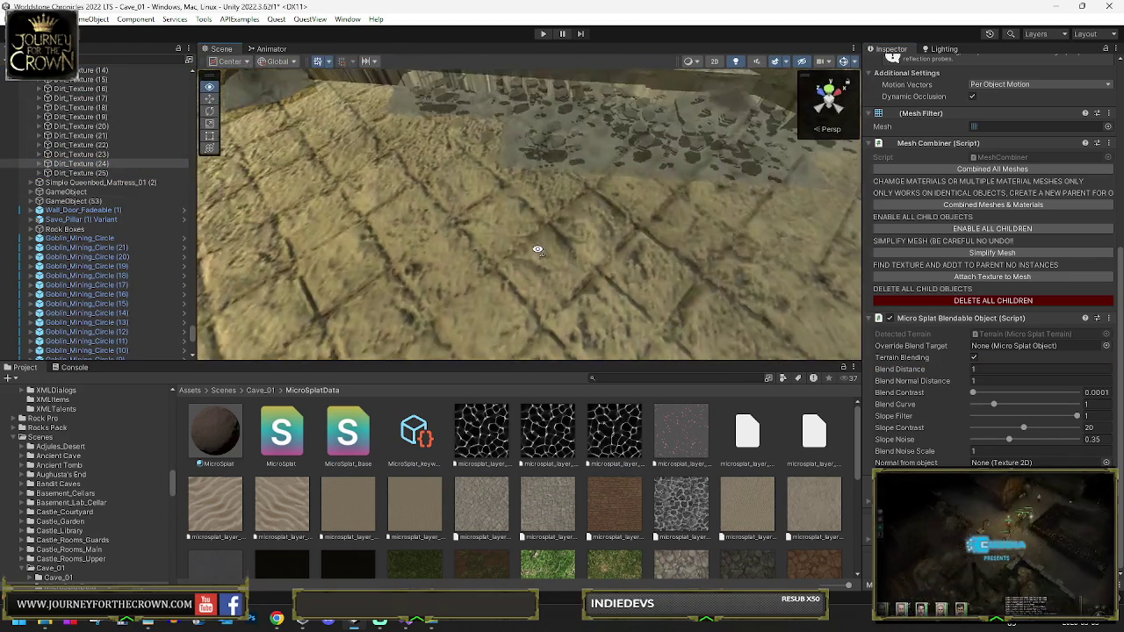
pyautogui.moveTo(524, 256); pyautogui.dragTo(560, 271)
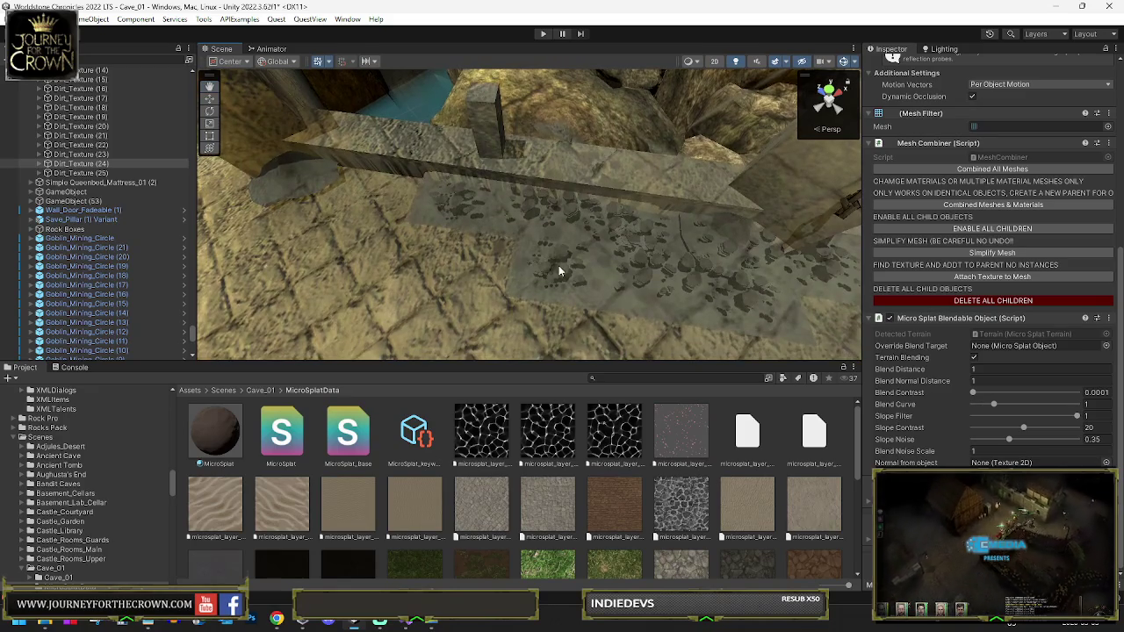
pyautogui.click(1106, 346)
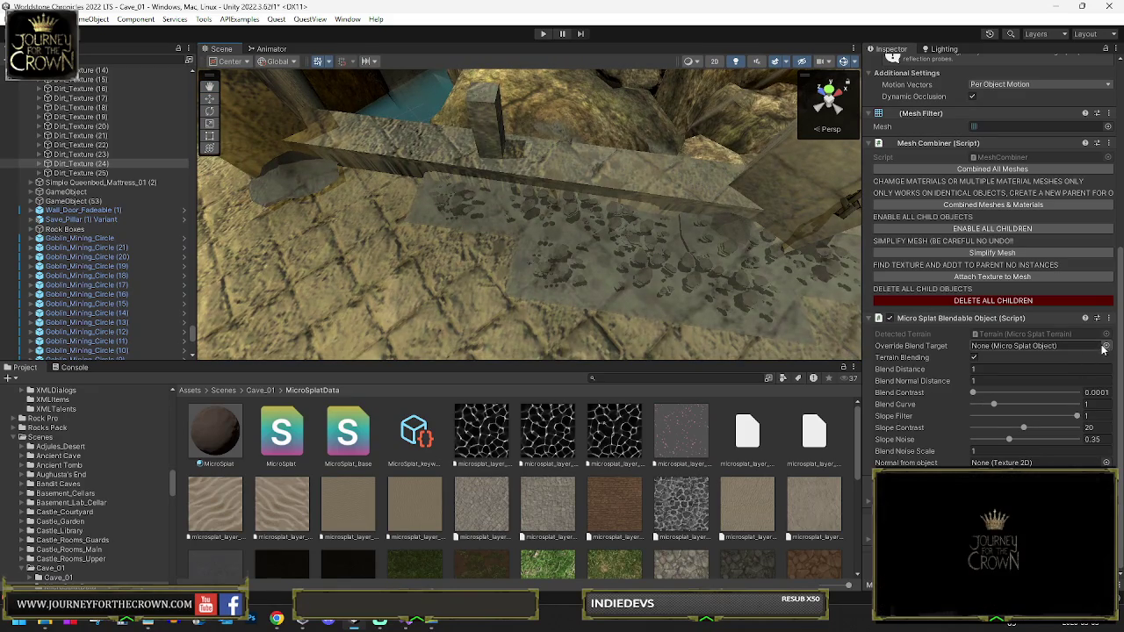
pyautogui.doubleClick(678, 334)
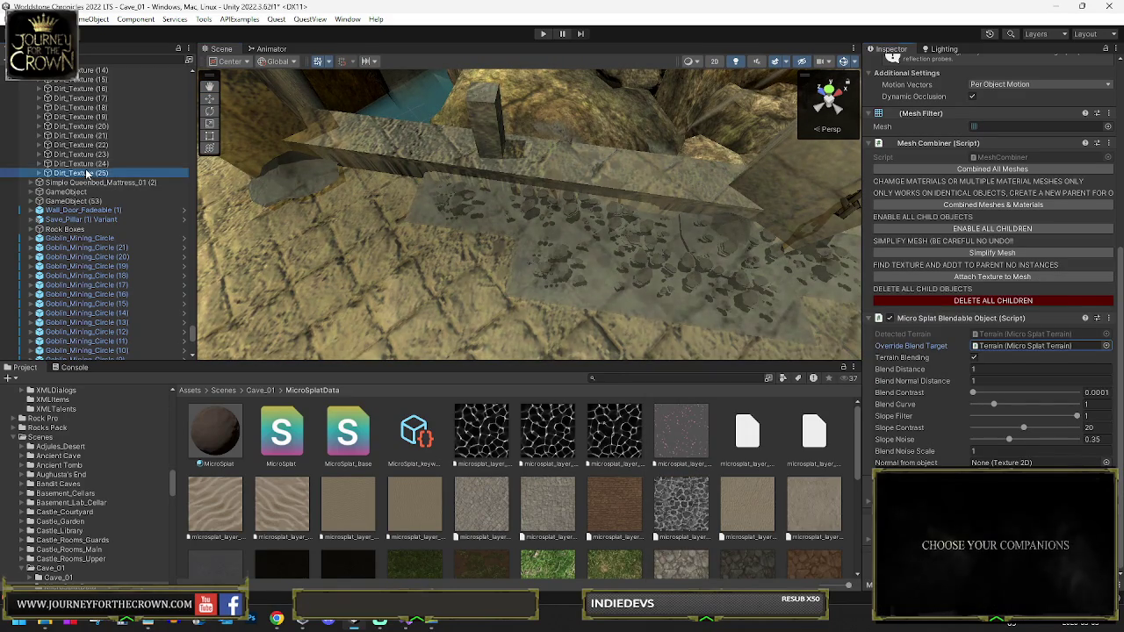
pyautogui.hotkey('ctrl', 'z')
pyautogui.scroll(5, 96, 180)
# Set Override Blend Target to Terrain on Dirt_Texture (7)–(25) and enable Terrain Blending
pyautogui.keyDown('shift'); pyautogui.click(79, 144); pyautogui.keyUp('shift')
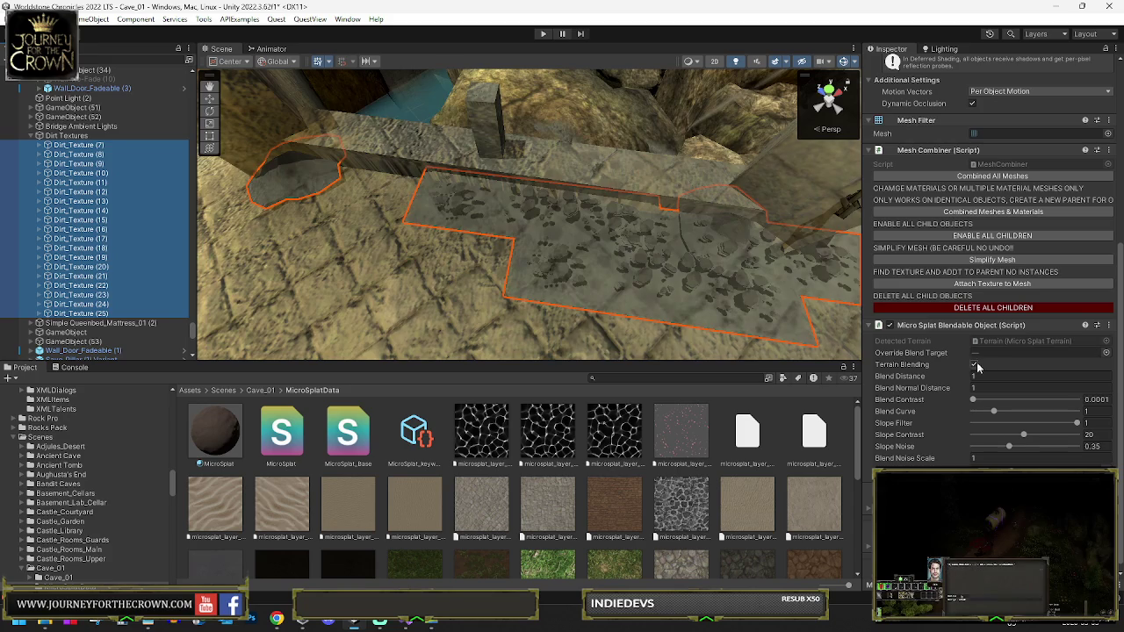
pyautogui.click(1106, 353)
pyautogui.doubleClick(703, 329)
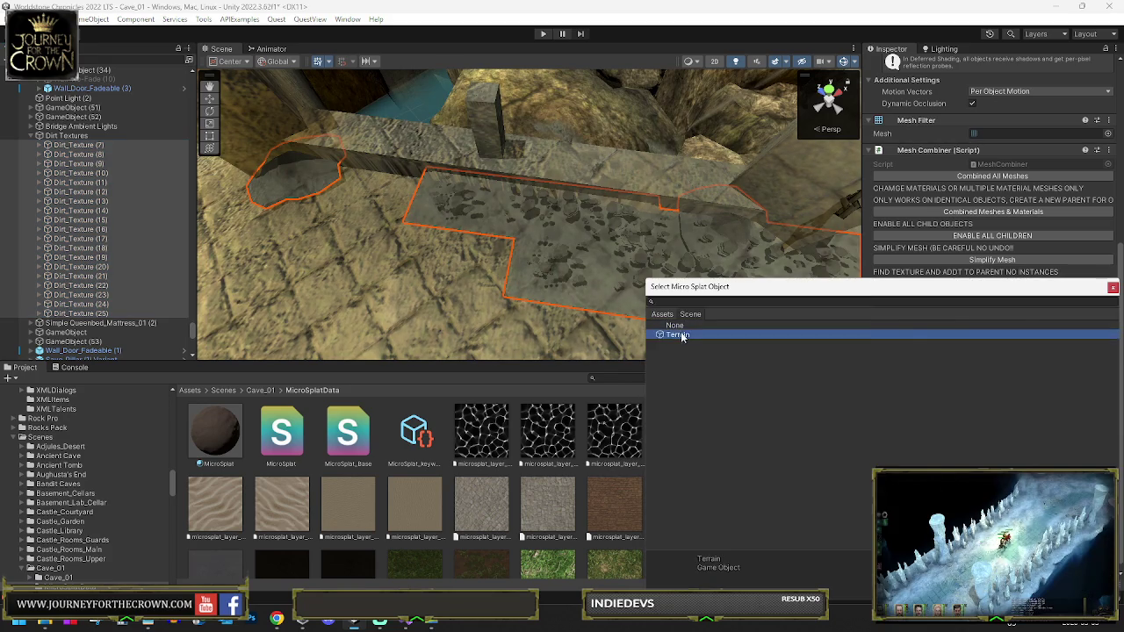
pyautogui.click(974, 364)
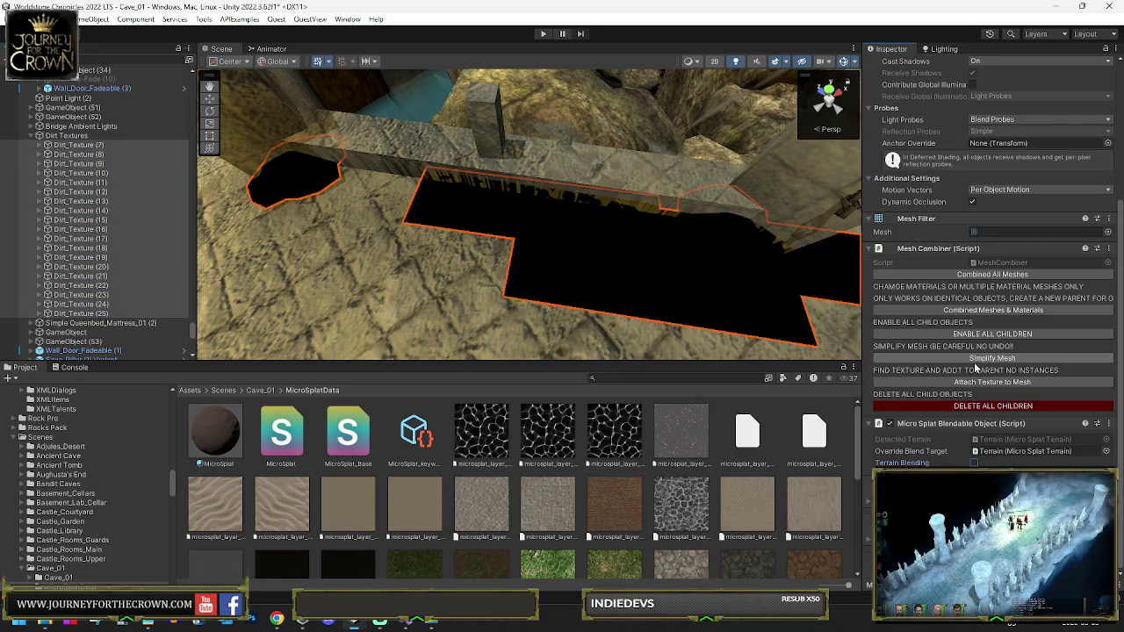
pyautogui.scroll(3, 950, 399)
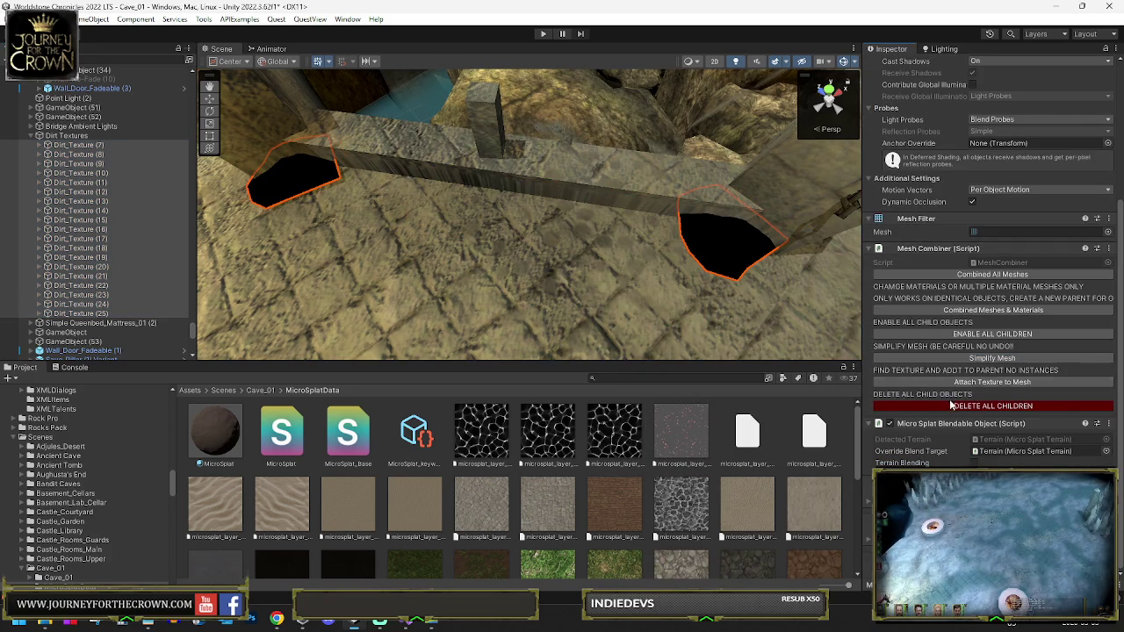
pyautogui.click(973, 463)
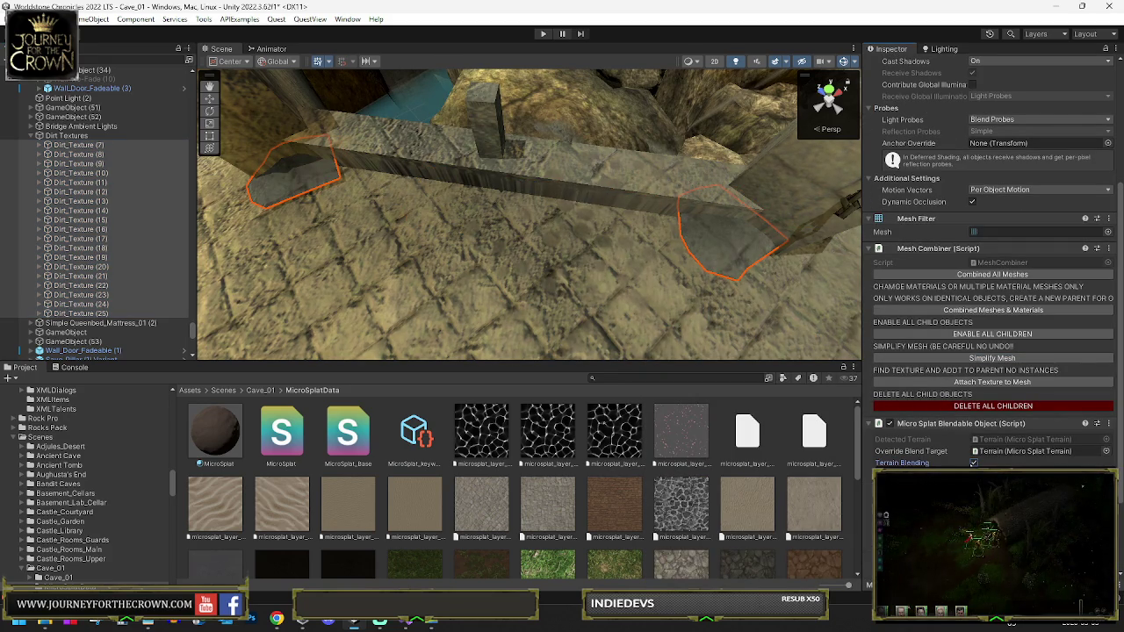
pyautogui.moveTo(279, 197)
pyautogui.mouseDown()
pyautogui.moveTo(570, 197)
pyautogui.moveTo(331, 181)
pyautogui.mouseUp()
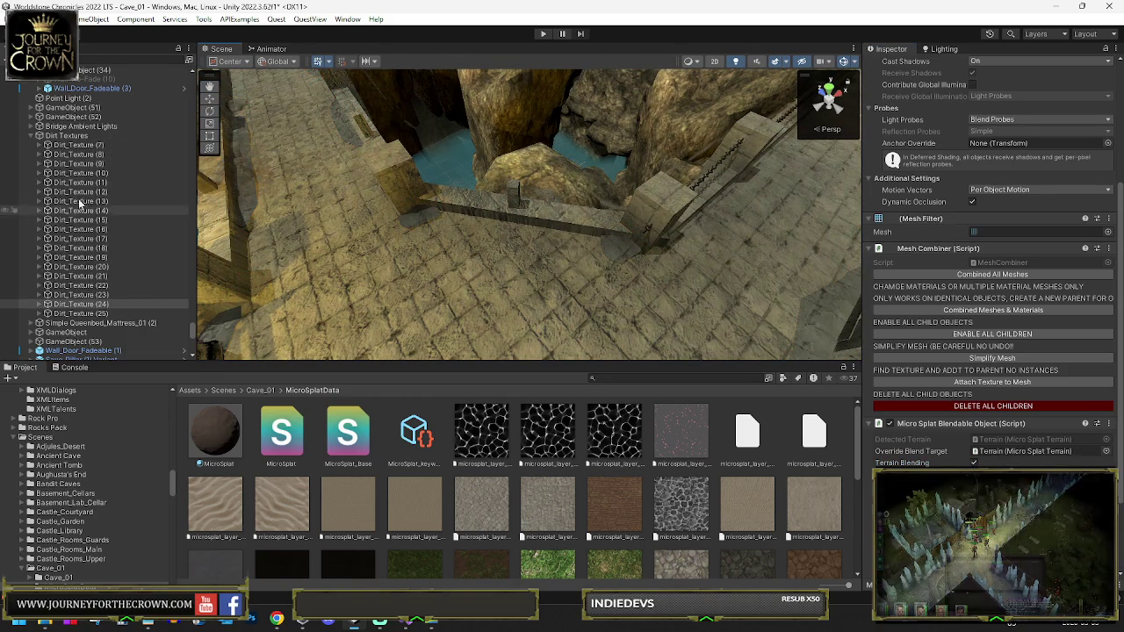
pyautogui.keyDown('shift'); pyautogui.click(98, 313); pyautogui.keyUp('shift')
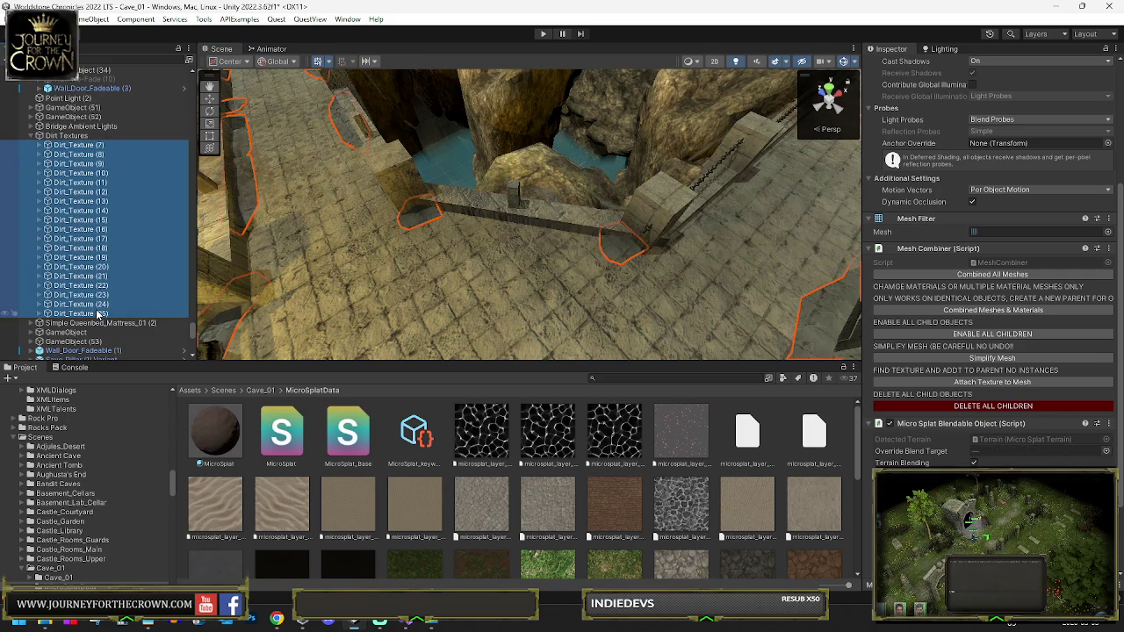
# Pick Terrain as the Override Blend Target for the reselected dirt decals
pyautogui.click(1106, 451)
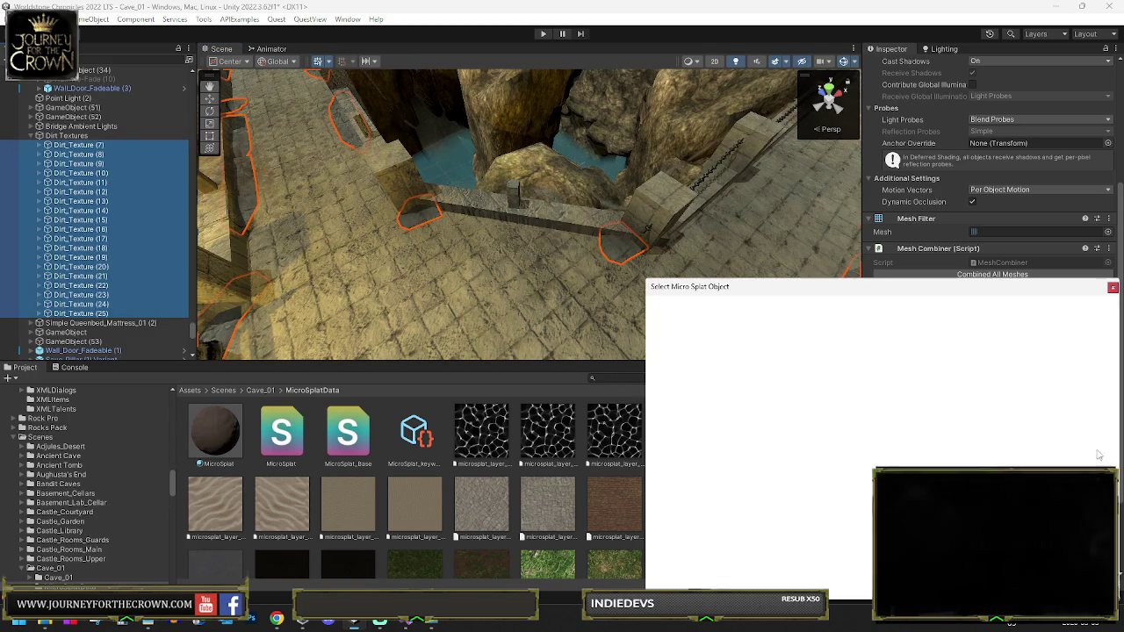
pyautogui.click(672, 328)
pyautogui.doubleClick(672, 328)
# Frame the decals, focus on Dirt_Texture (13) and orbit to inspect the floor blending
pyautogui.press('f')
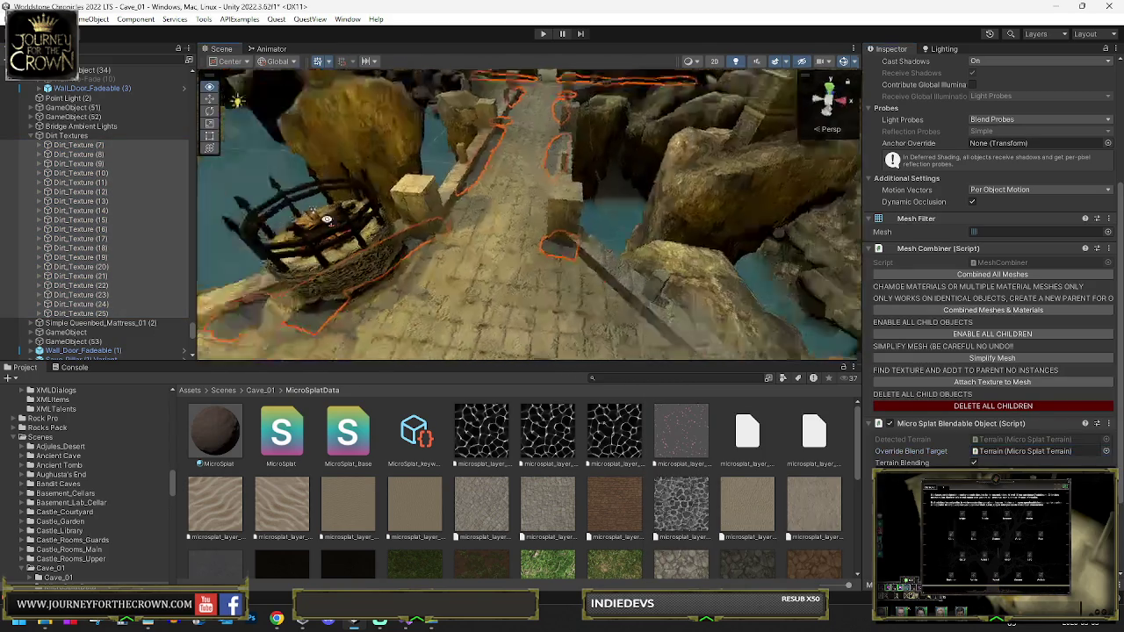
pyautogui.press('f')
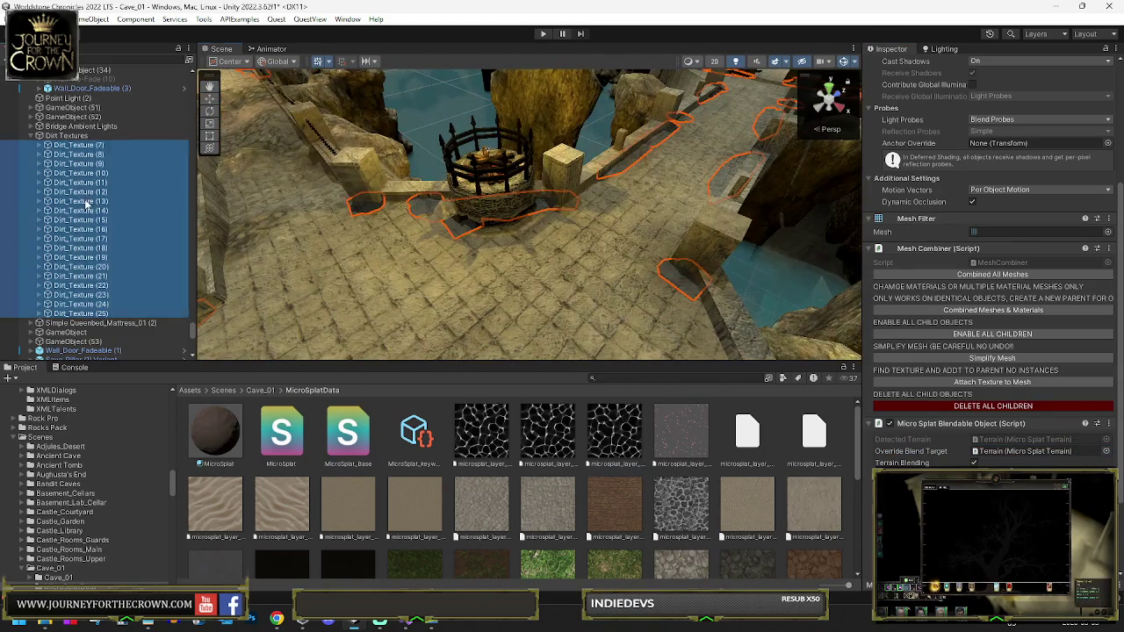
pyautogui.doubleClick(115, 202)
pyautogui.scroll(-5, 566, 230)
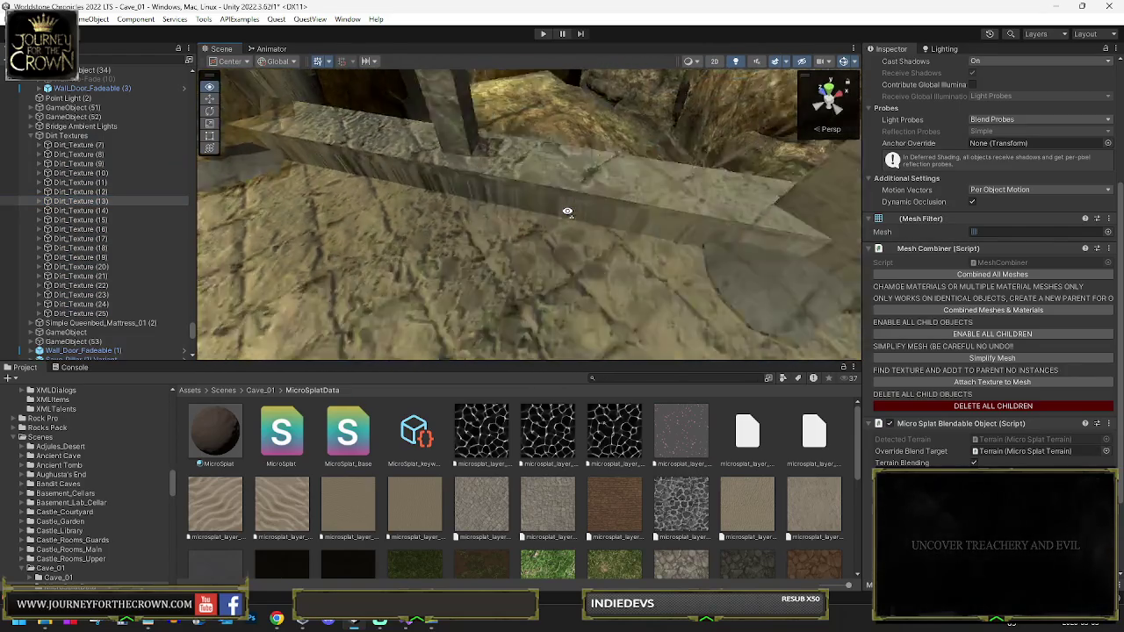
pyautogui.keyDown('shift'); pyautogui.click(543, 256); pyautogui.keyUp('shift')
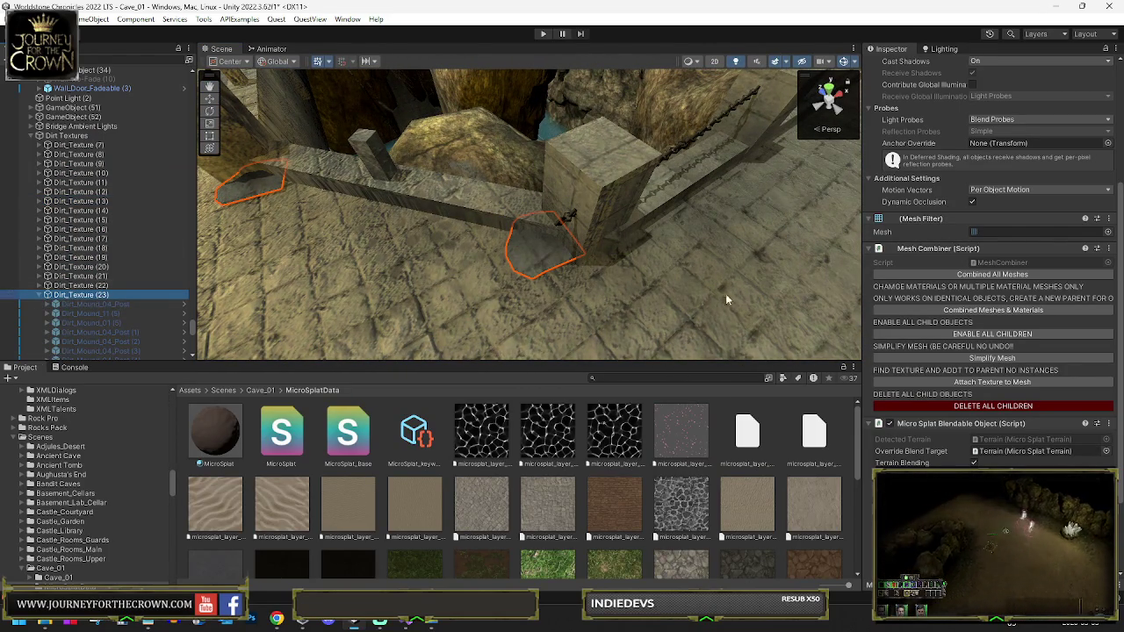
pyautogui.moveTo(725, 299)
pyautogui.mouseDown()
pyautogui.moveTo(399, 220)
pyautogui.moveTo(406, 259)
pyautogui.moveTo(567, 298)
pyautogui.moveTo(532, 261)
pyautogui.mouseUp()
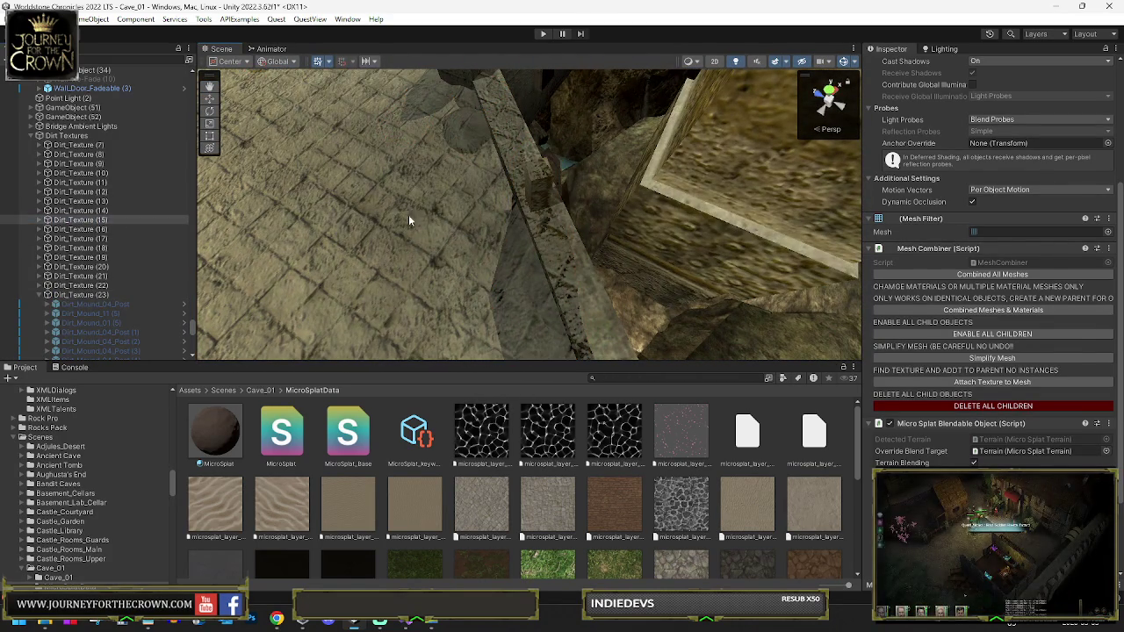
# Select the Micro Splat terrain and survey its tiled floor, walkway and water from several angles
pyautogui.click(408, 220)
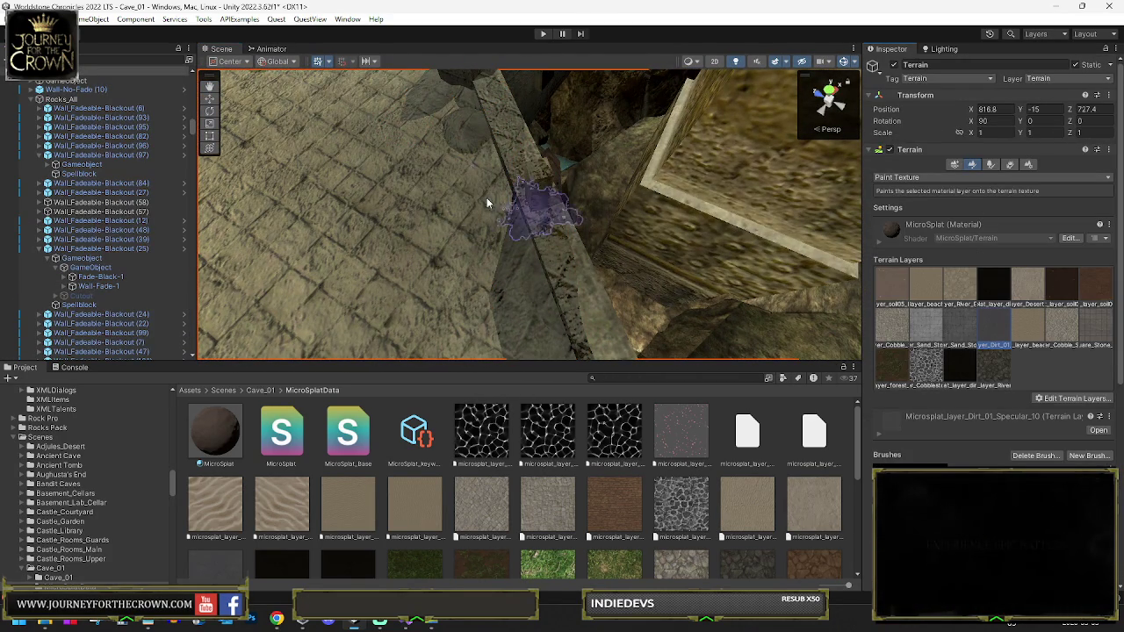
pyautogui.moveTo(520, 338)
pyautogui.mouseDown()
pyautogui.moveTo(466, 205)
pyautogui.moveTo(498, 178)
pyautogui.mouseUp()
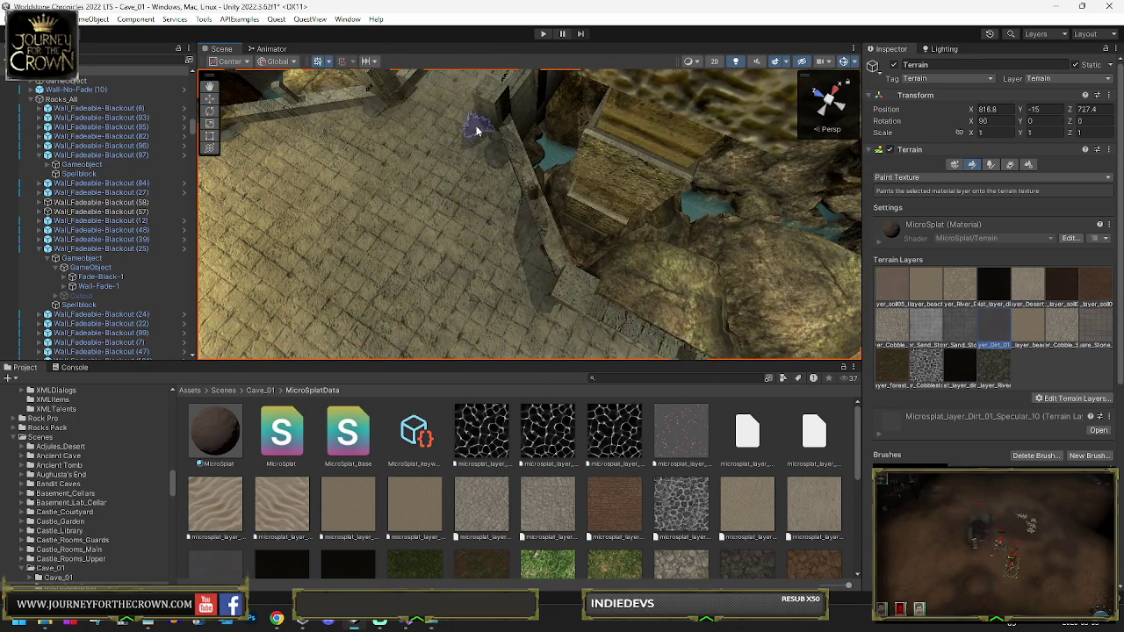
pyautogui.moveTo(525, 366)
pyautogui.mouseDown()
pyautogui.moveTo(452, 238)
pyautogui.moveTo(577, 220)
pyautogui.mouseUp()
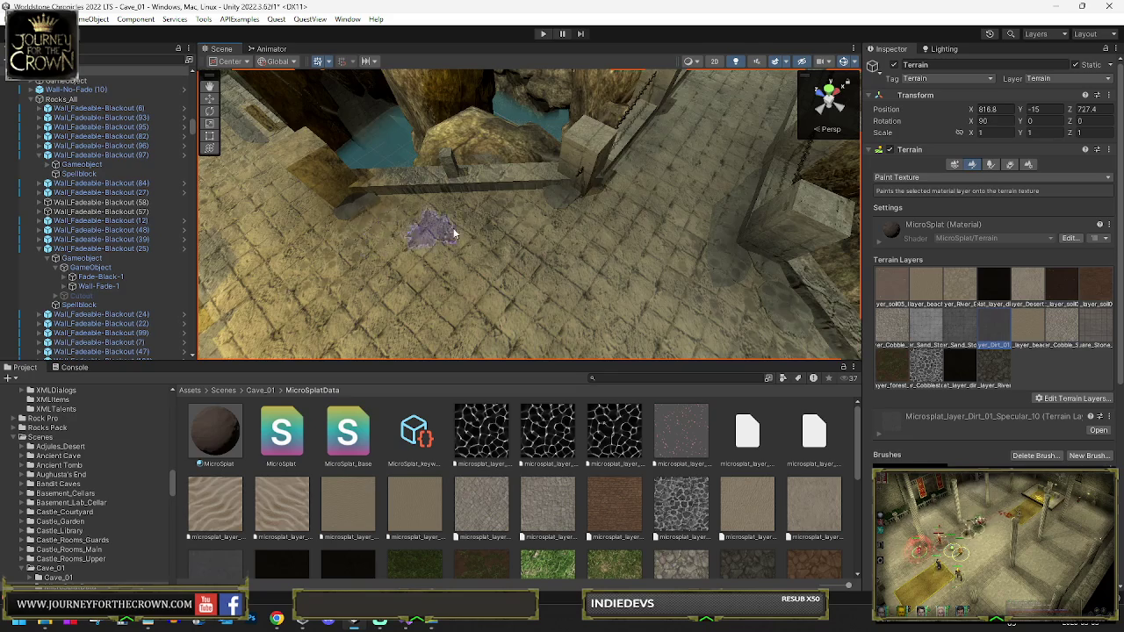
pyautogui.moveTo(650, 230)
pyautogui.mouseDown()
pyautogui.moveTo(605, 213)
pyautogui.moveTo(413, 243)
pyautogui.moveTo(351, 188)
pyautogui.moveTo(426, 202)
pyautogui.moveTo(459, 183)
pyautogui.moveTo(318, 228)
pyautogui.moveTo(419, 245)
pyautogui.mouseUp()
pyautogui.moveTo(431, 311)
pyautogui.mouseDown()
pyautogui.moveTo(554, 281)
pyautogui.moveTo(364, 226)
pyautogui.moveTo(377, 234)
pyautogui.moveTo(419, 198)
pyautogui.mouseUp()
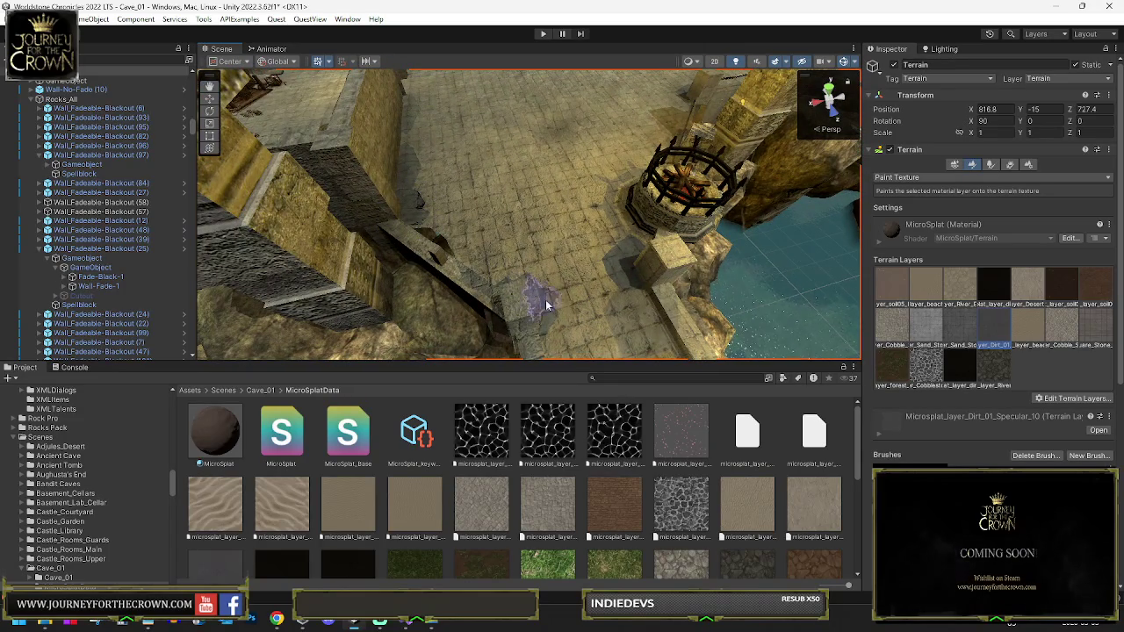
pyautogui.moveTo(533, 258)
pyautogui.mouseDown()
pyautogui.moveTo(457, 251)
pyautogui.moveTo(521, 256)
pyautogui.mouseUp()
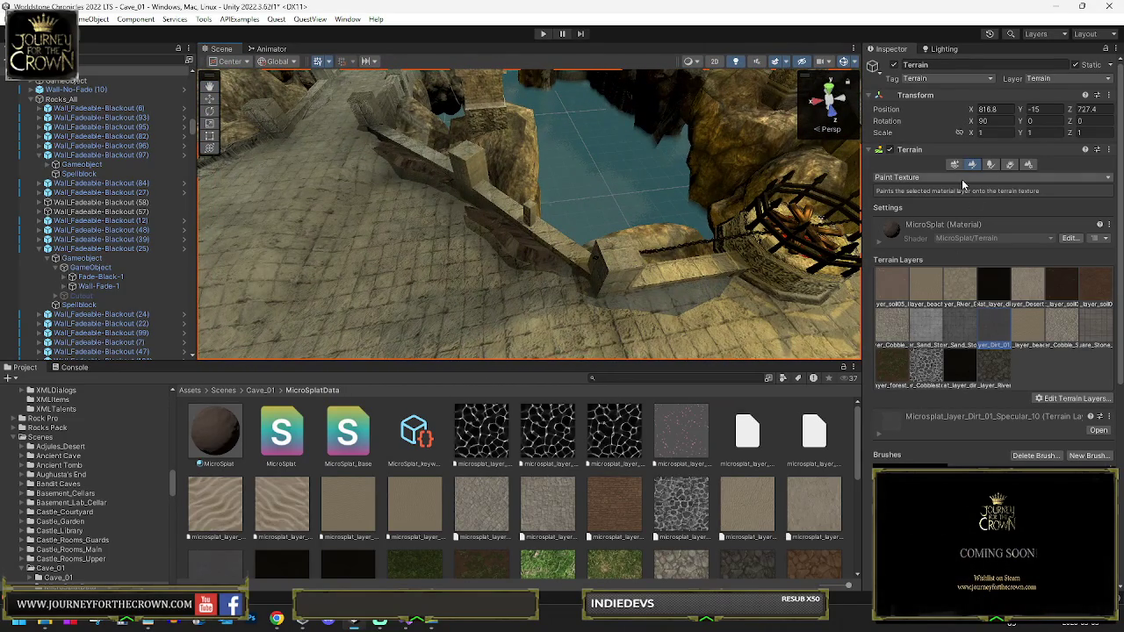
pyautogui.click(931, 194)
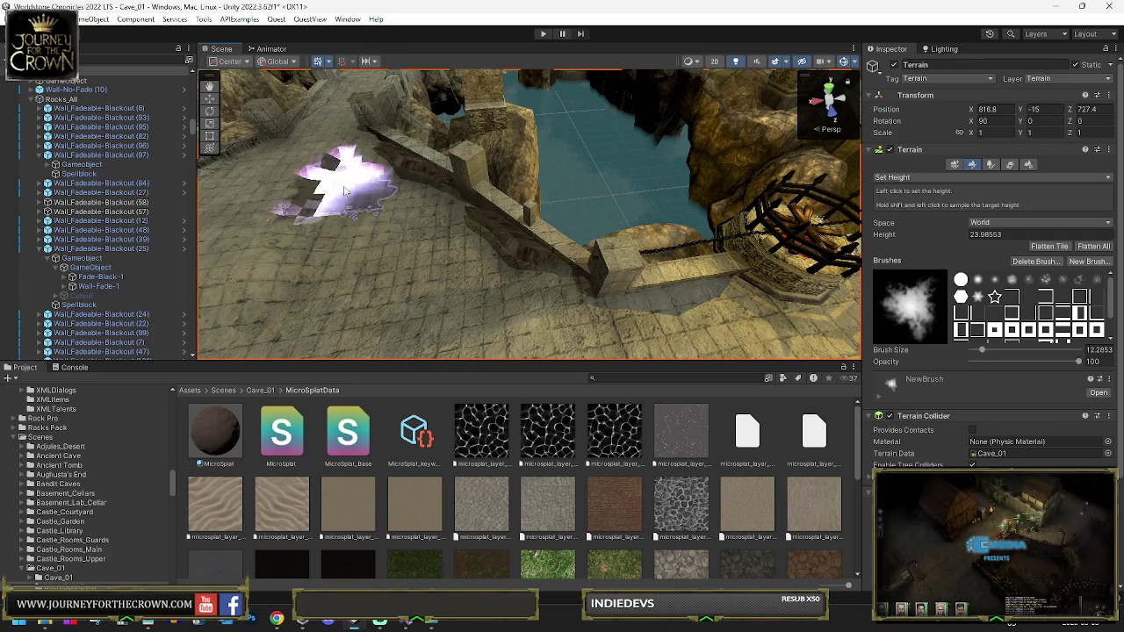
# Enlarge the Set Height brush to about 12.46 and view the cave room from high above
pyautogui.moveTo(412, 233); pyautogui.dragTo(630, 207)
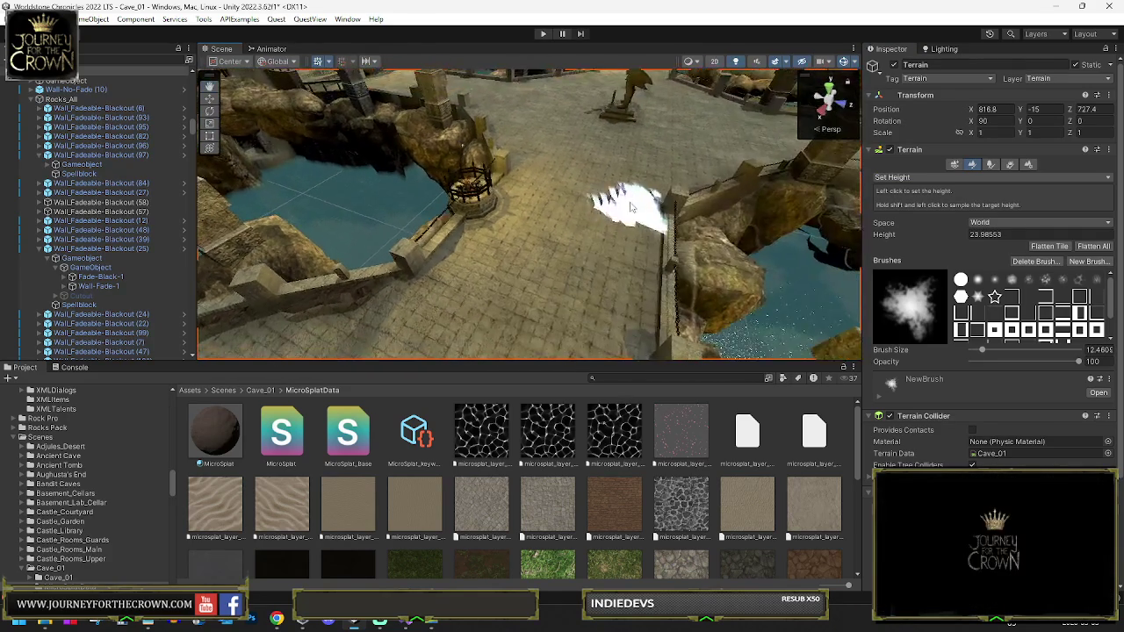
pyautogui.moveTo(512, 260); pyautogui.dragTo(446, 277)
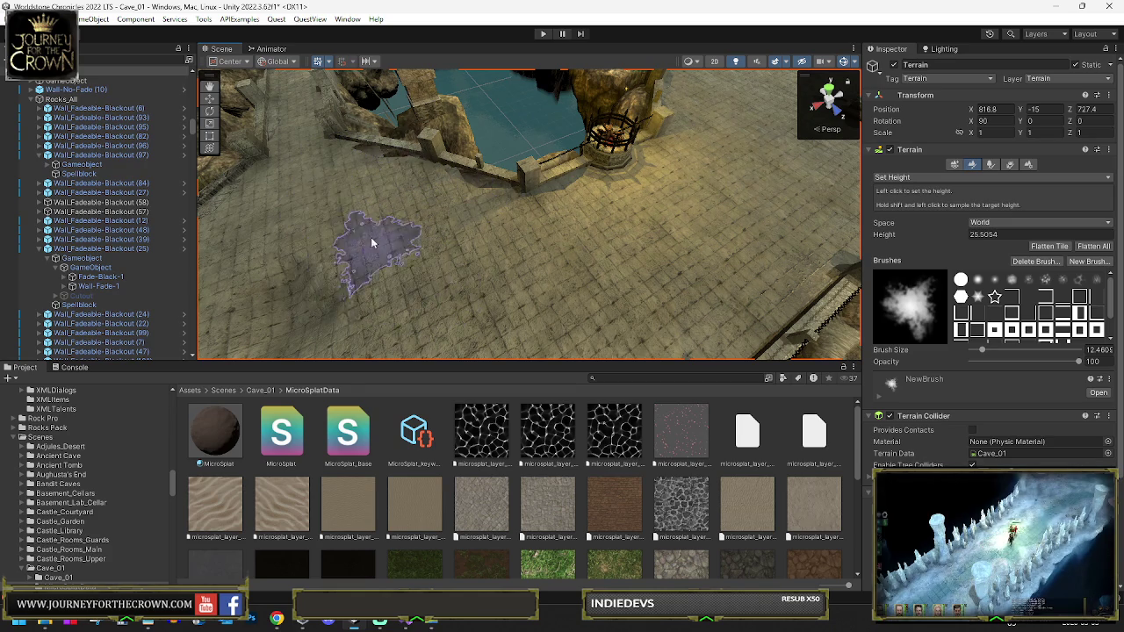
pyautogui.moveTo(265, 311); pyautogui.dragTo(427, 213)
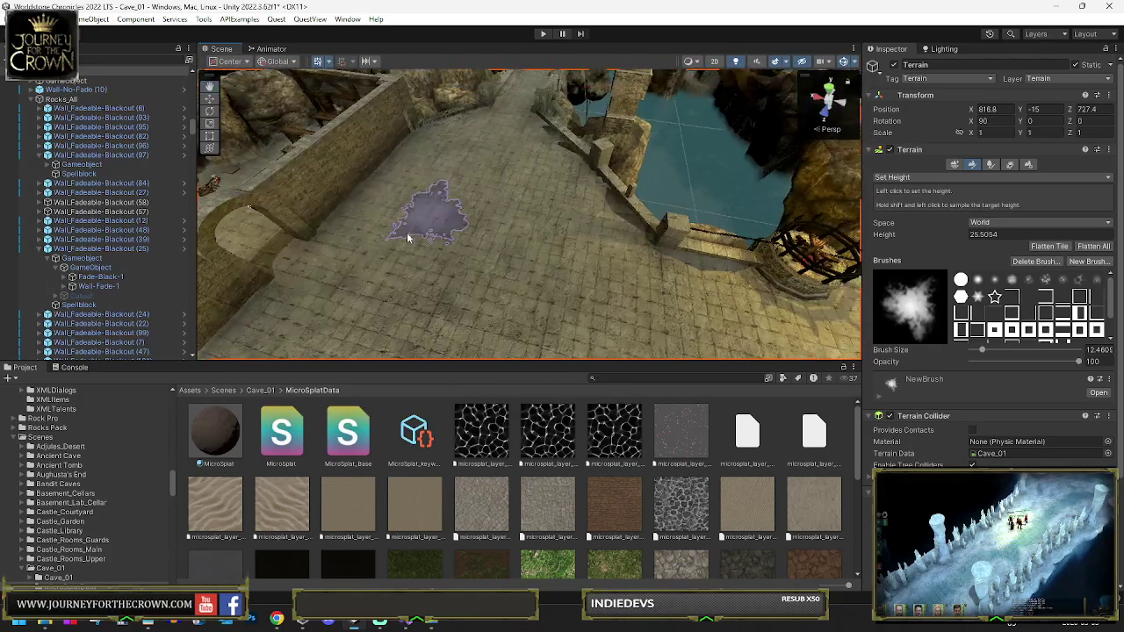
pyautogui.moveTo(462, 323)
pyautogui.mouseDown()
pyautogui.moveTo(431, 251)
pyautogui.moveTo(304, 243)
pyautogui.moveTo(447, 234)
pyautogui.mouseUp()
pyautogui.moveTo(298, 241); pyautogui.dragTo(476, 187)
pyautogui.moveTo(693, 281)
pyautogui.mouseDown()
pyautogui.moveTo(799, 293)
pyautogui.moveTo(813, 246)
pyautogui.moveTo(677, 254)
pyautogui.moveTo(656, 278)
pyautogui.moveTo(477, 273)
pyautogui.moveTo(527, 251)
pyautogui.mouseUp()
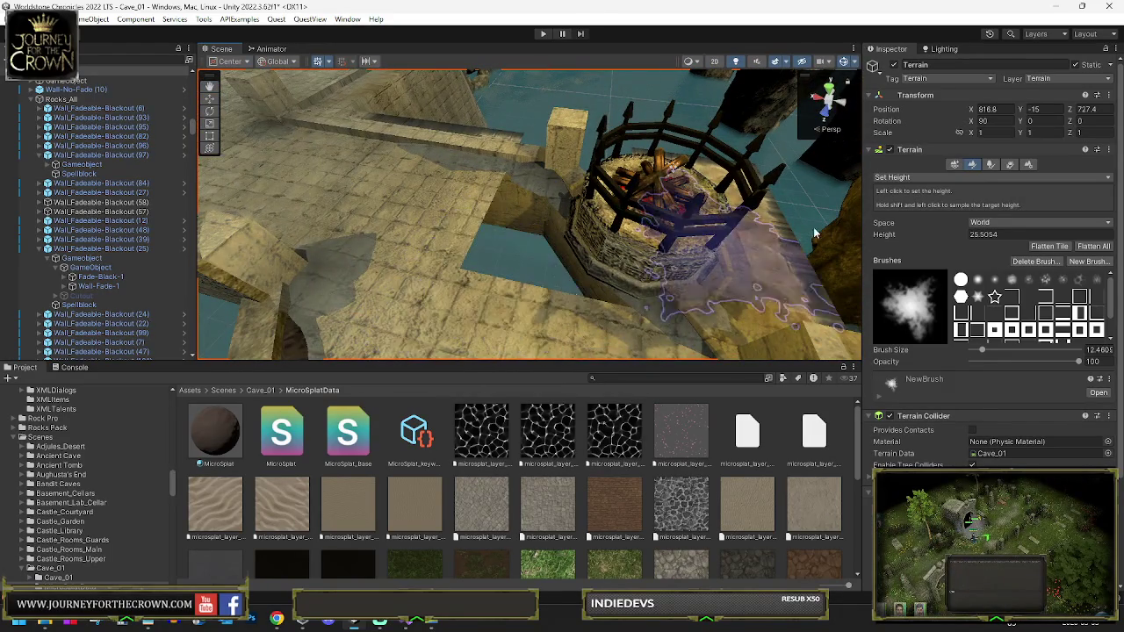
pyautogui.click(909, 179)
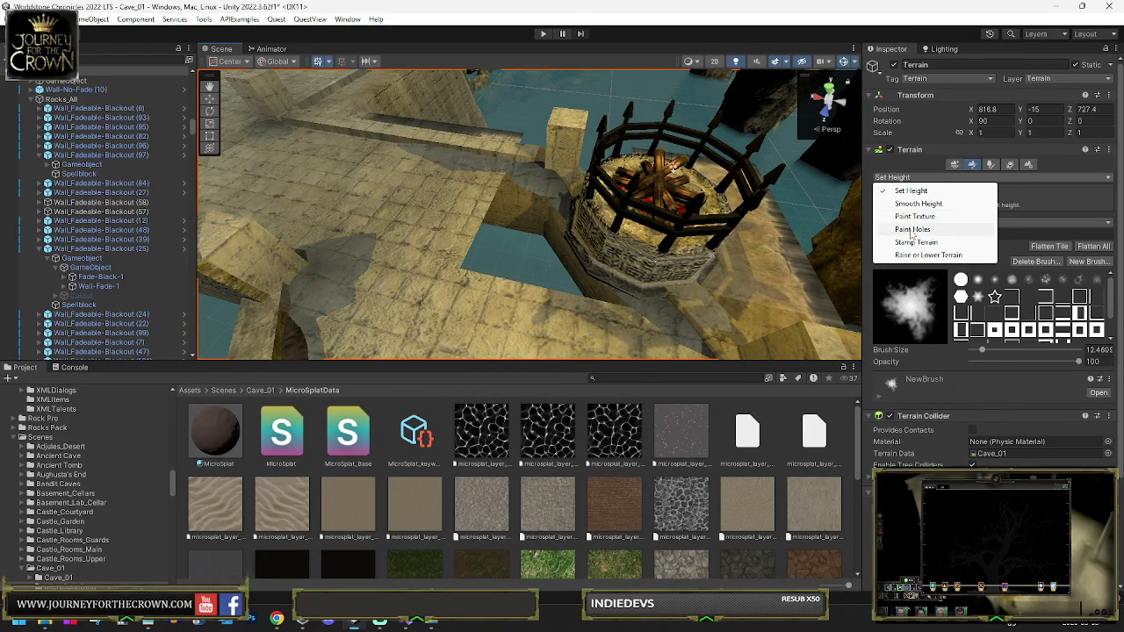
# Cut a square-brush terrain hole through the dark slope in the fenced fire pit
pyautogui.click(913, 229)
pyautogui.moveTo(569, 256)
pyautogui.mouseDown()
pyautogui.moveTo(350, 318)
pyautogui.moveTo(503, 280)
pyautogui.mouseUp()
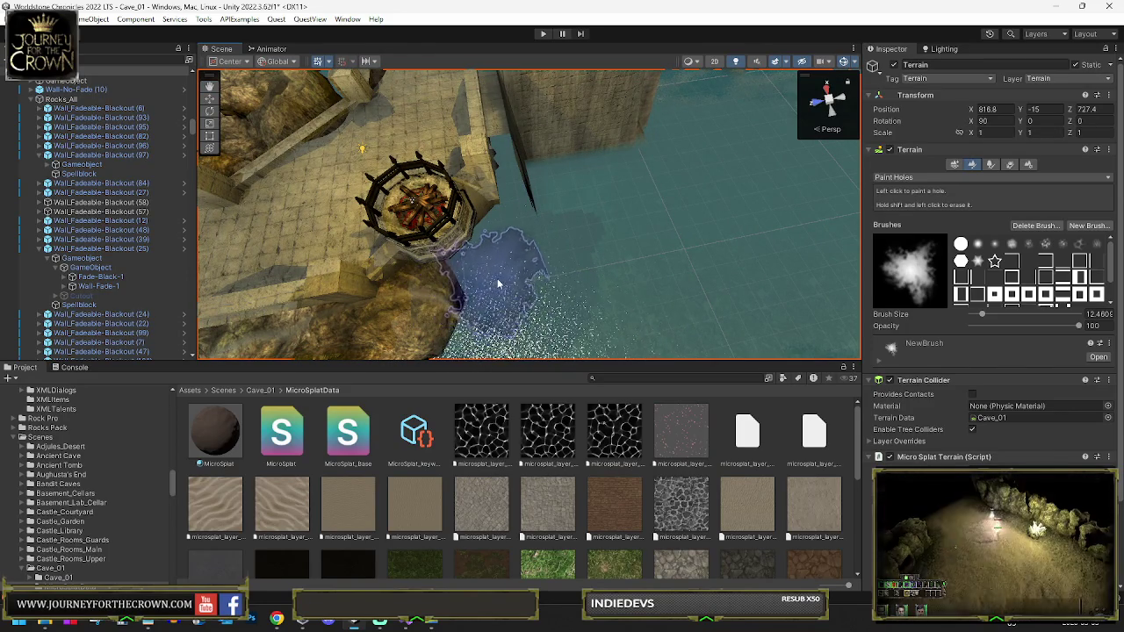
pyautogui.moveTo(608, 282); pyautogui.dragTo(475, 275)
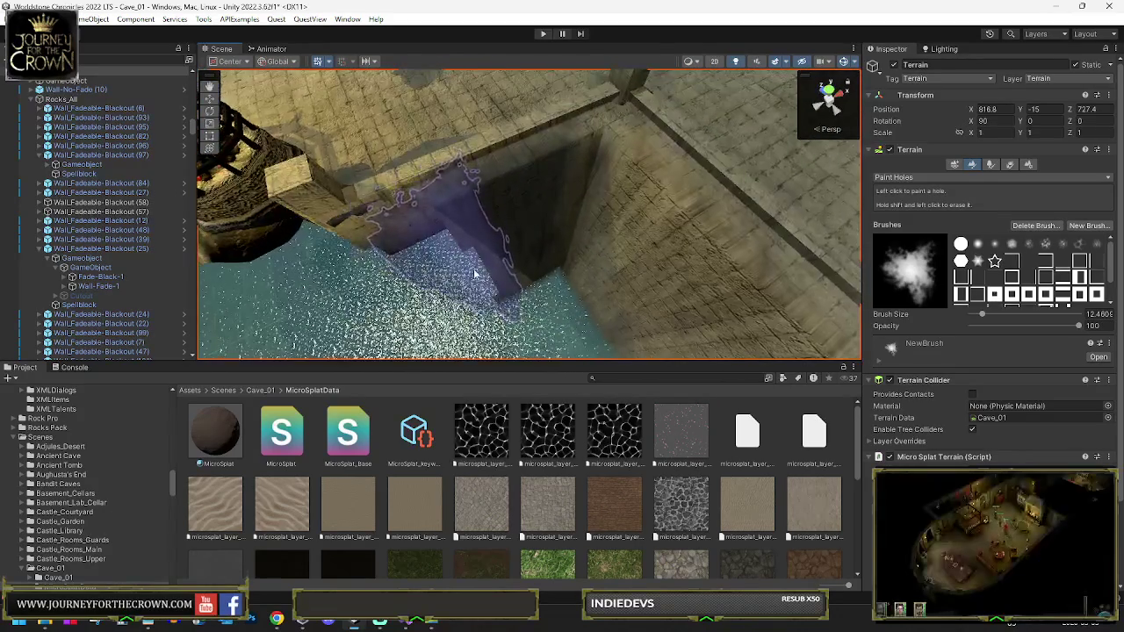
pyautogui.click(995, 294)
pyautogui.moveTo(618, 297)
pyautogui.mouseDown()
pyautogui.moveTo(514, 314)
pyautogui.moveTo(562, 287)
pyautogui.moveTo(589, 331)
pyautogui.moveTo(720, 302)
pyautogui.mouseUp()
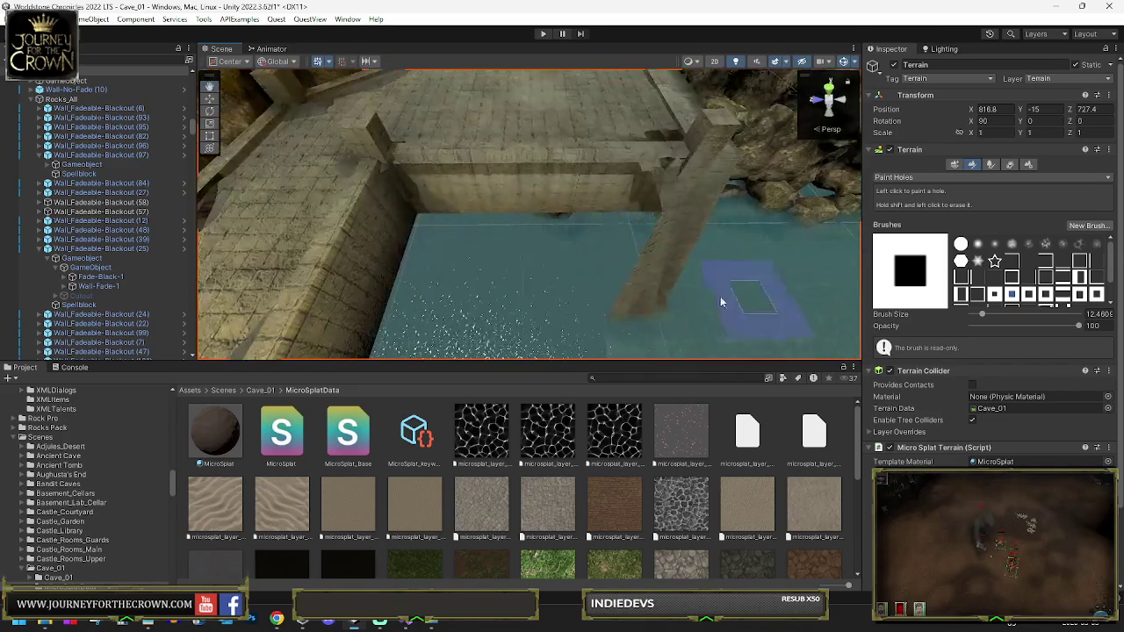
# Bring the rocks above the walkway into view and select Wall_Fadeable-Blackout (27)
pyautogui.moveTo(656, 326)
pyautogui.mouseDown()
pyautogui.moveTo(436, 375)
pyautogui.moveTo(389, 369)
pyautogui.moveTo(465, 369)
pyautogui.mouseUp()
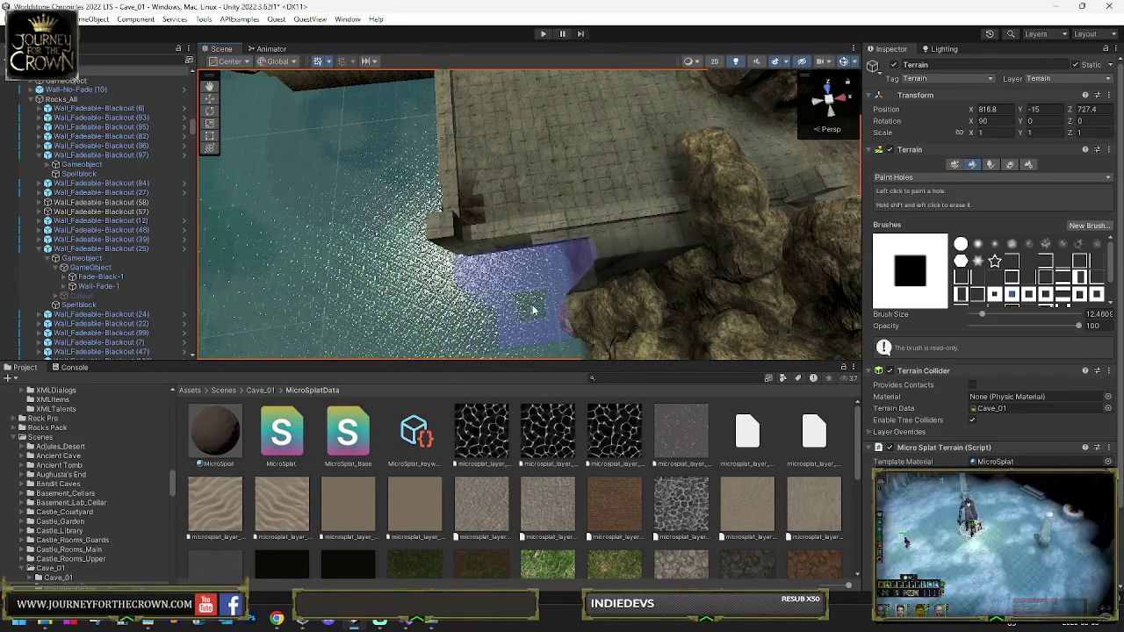
pyautogui.moveTo(598, 303)
pyautogui.mouseDown()
pyautogui.moveTo(591, 226)
pyautogui.moveTo(573, 200)
pyautogui.moveTo(616, 222)
pyautogui.moveTo(540, 251)
pyautogui.moveTo(585, 285)
pyautogui.moveTo(579, 276)
pyautogui.moveTo(647, 286)
pyautogui.moveTo(607, 243)
pyautogui.moveTo(734, 243)
pyautogui.moveTo(854, 274)
pyautogui.moveTo(615, 211)
pyautogui.mouseUp()
pyautogui.click(572, 199)
# Inspect the Dwarf Rails wall, floor terrain and wall edge piece, switching to the combined transform tool
pyautogui.click(664, 195)
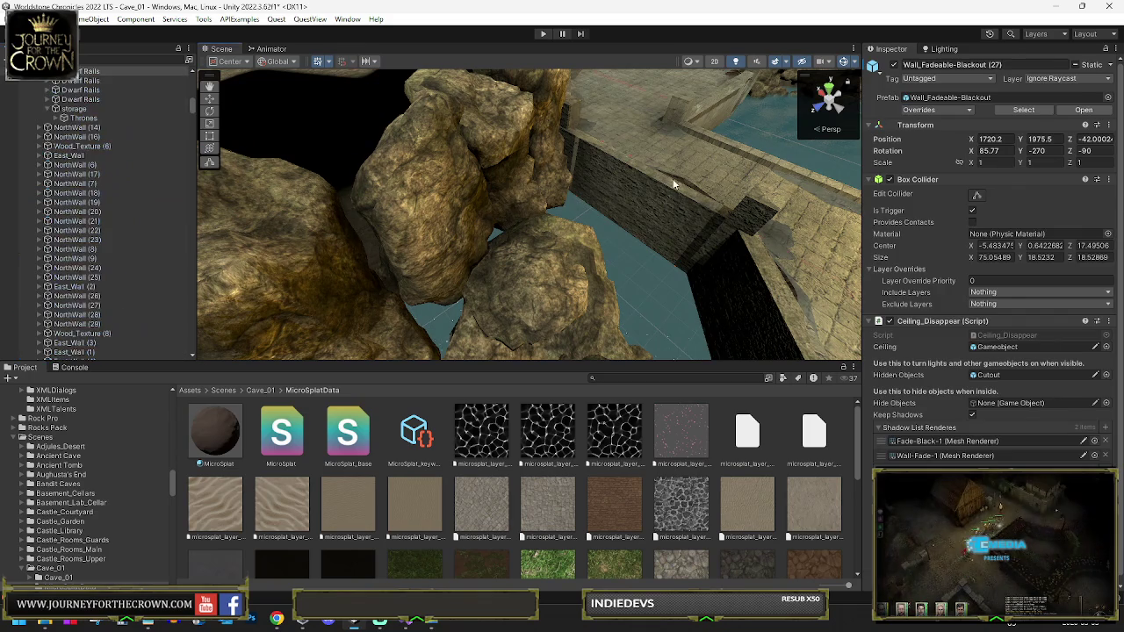
pyautogui.moveTo(664, 195); pyautogui.dragTo(764, 227)
pyautogui.scroll(-10, 993, 263)
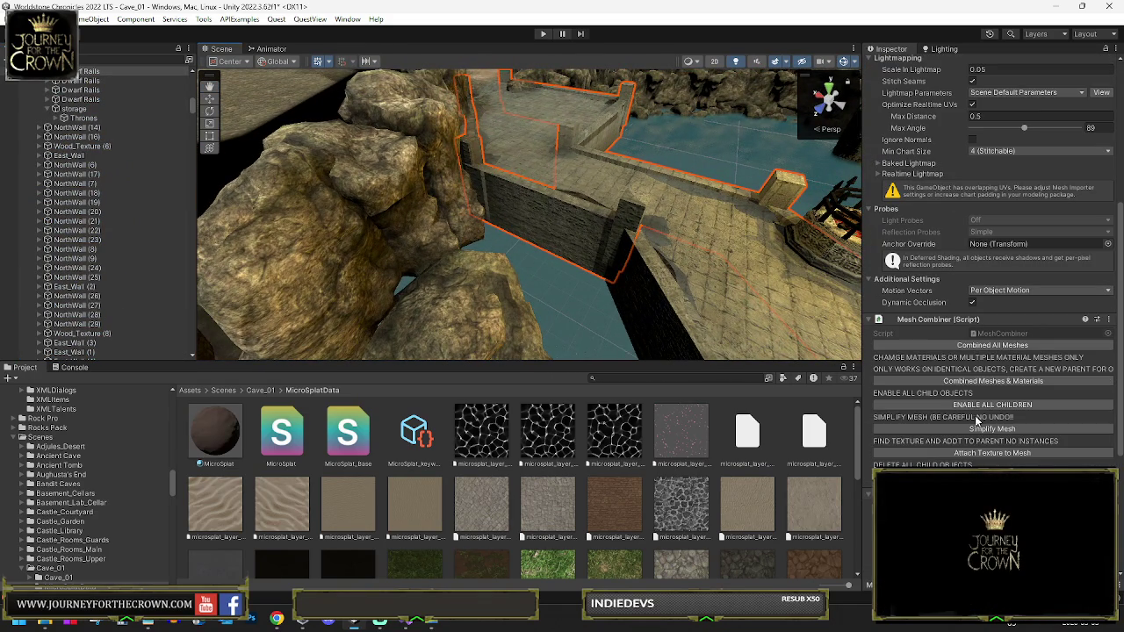
pyautogui.moveTo(633, 262)
pyautogui.mouseDown()
pyautogui.moveTo(639, 253)
pyautogui.moveTo(576, 228)
pyautogui.mouseUp()
pyautogui.click(576, 228)
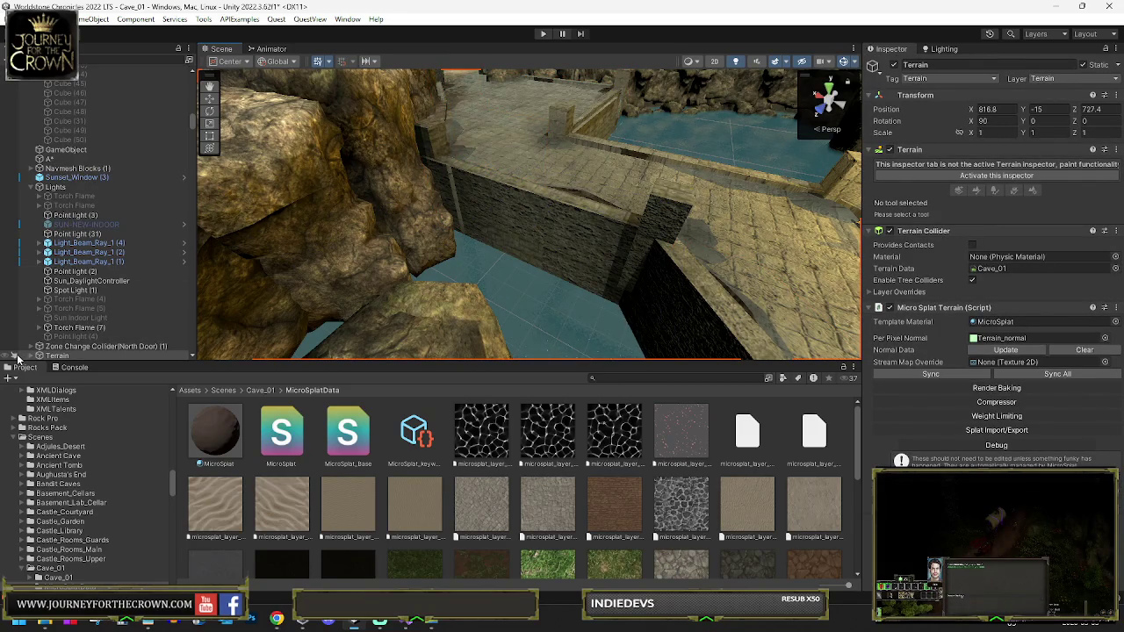
pyautogui.click(562, 225)
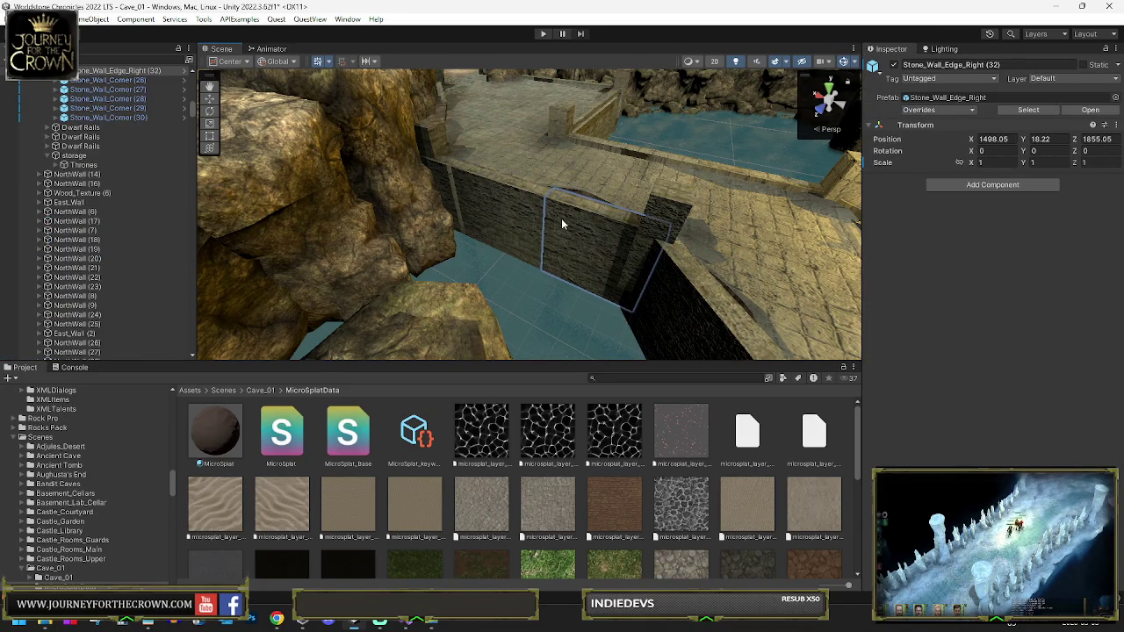
pyautogui.press('y')
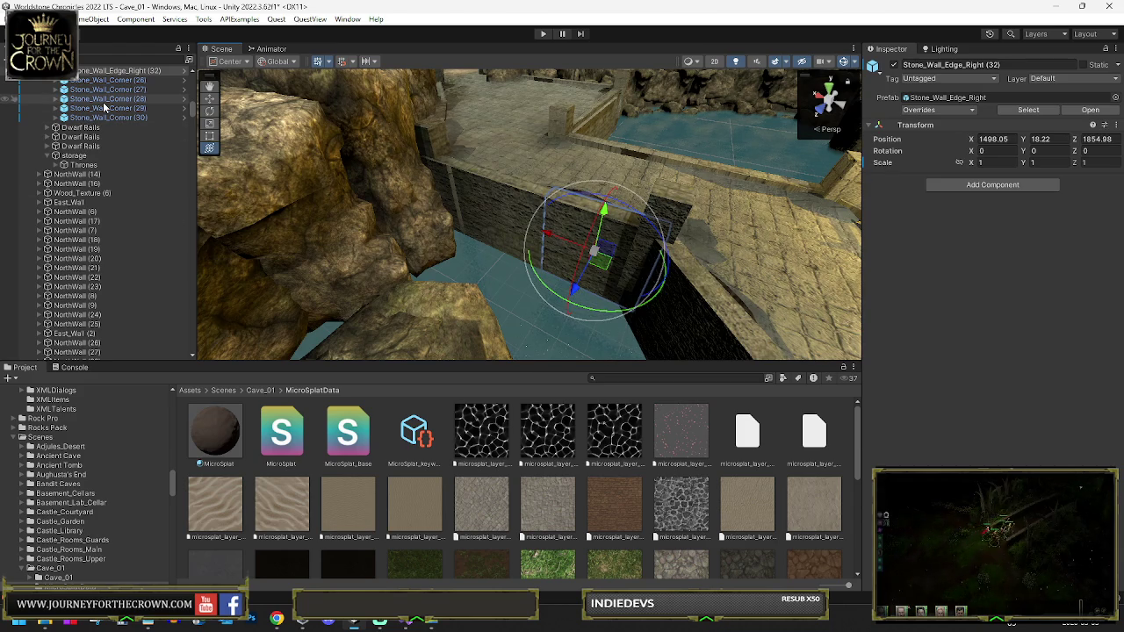
# Check a nearby rock and the water plane, then filter the Hierarchy to Terrain and select it
pyautogui.click(393, 170)
pyautogui.scroll(-5, 959, 132)
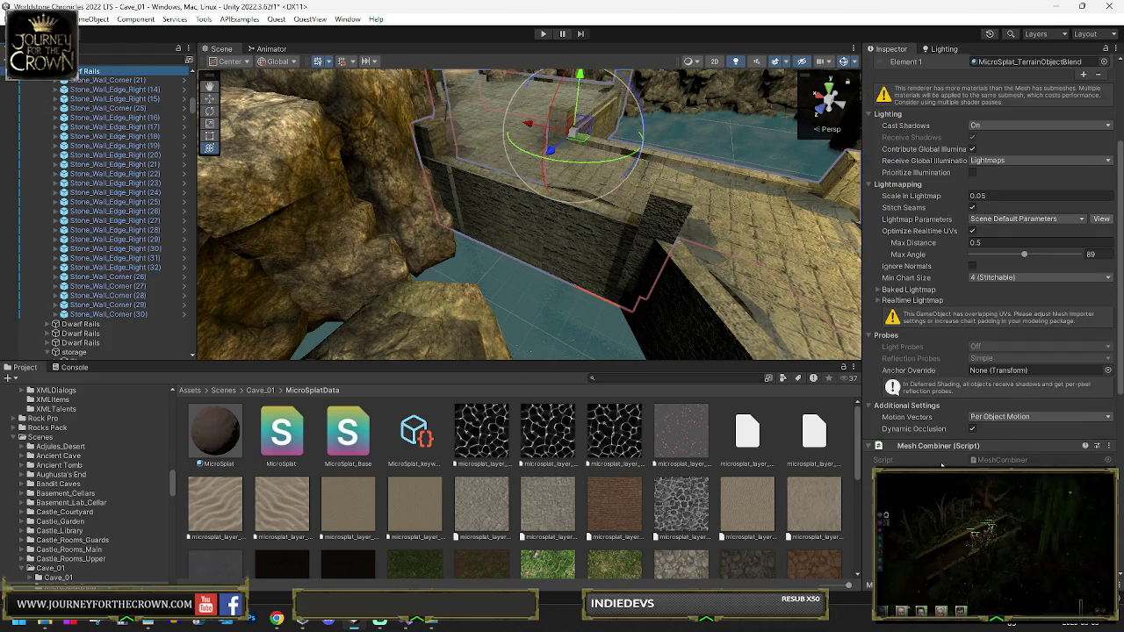
pyautogui.moveTo(562, 289)
pyautogui.mouseDown()
pyautogui.moveTo(553, 301)
pyautogui.moveTo(128, 247)
pyautogui.moveTo(122, 256)
pyautogui.moveTo(372, 291)
pyautogui.moveTo(418, 331)
pyautogui.moveTo(207, 341)
pyautogui.moveTo(839, 297)
pyautogui.moveTo(333, 333)
pyautogui.moveTo(244, 250)
pyautogui.mouseUp()
pyautogui.moveTo(885, 325); pyautogui.dragTo(616, 277)
pyautogui.click(616, 277)
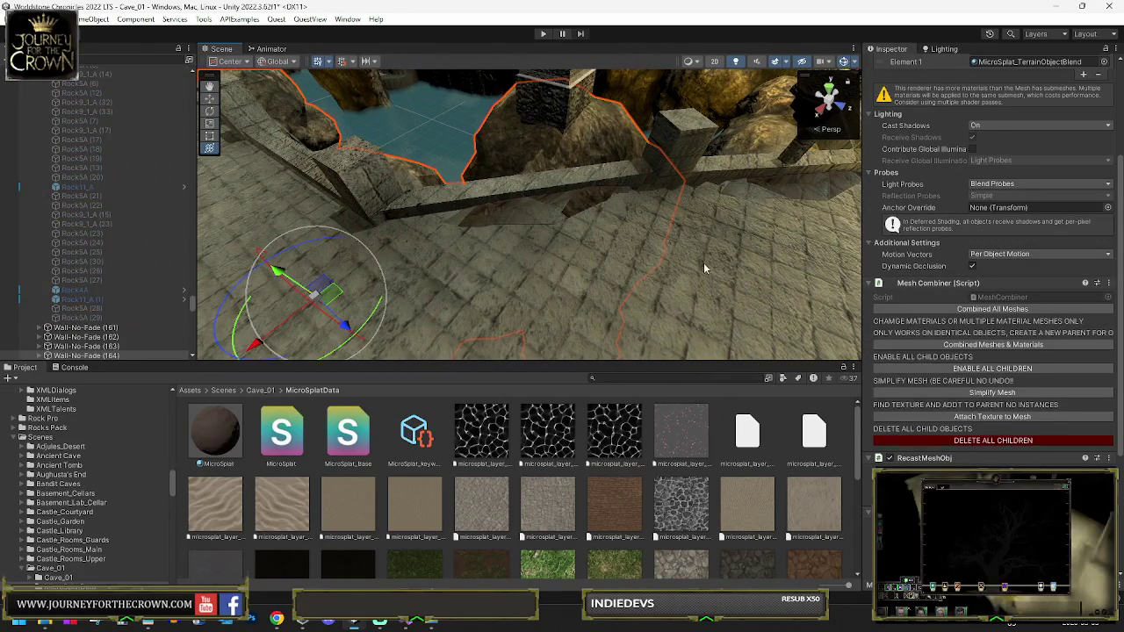
pyautogui.click(677, 275)
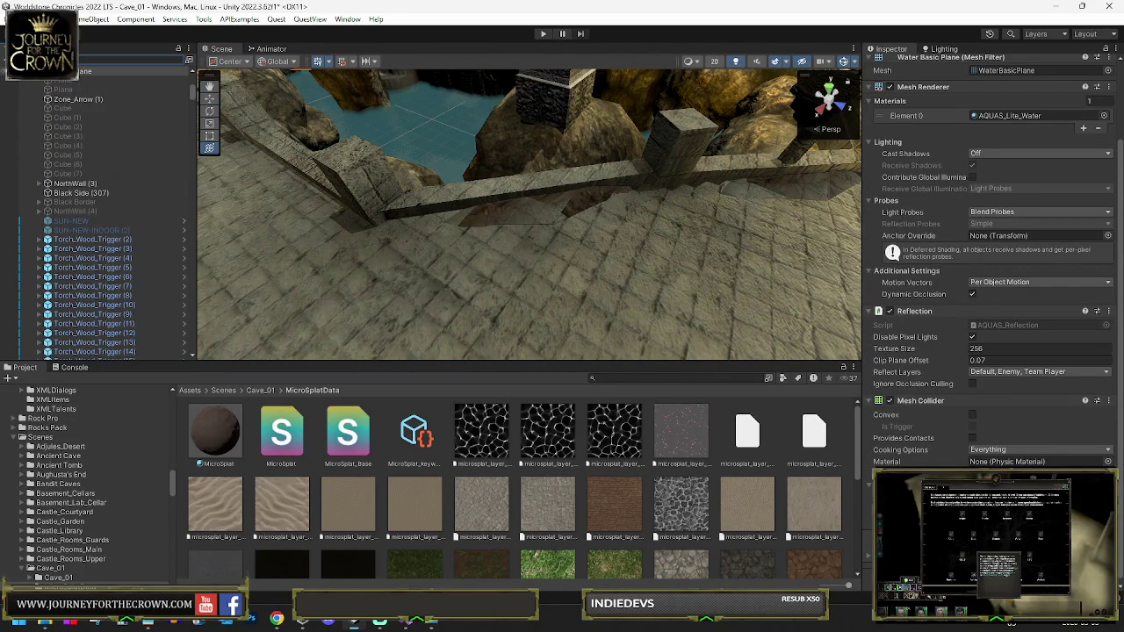
pyautogui.click(29, 89)
pyautogui.click(40, 82)
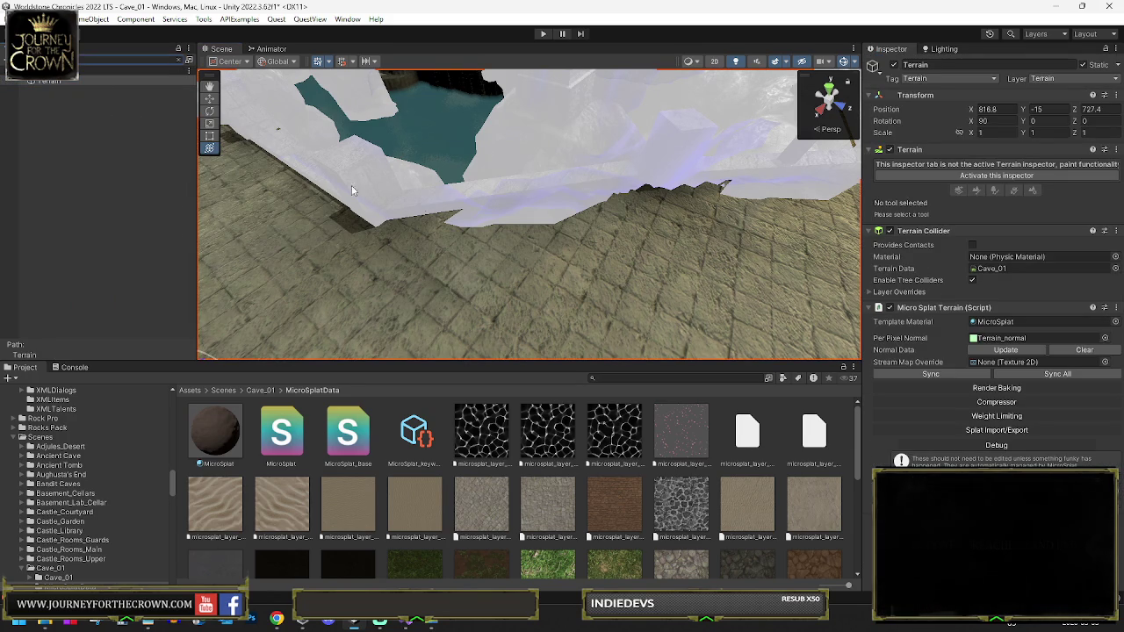
# Clear the Hierarchy search and paint dirt streaks across the tiled floor with Paint Texture
pyautogui.press('Escape')
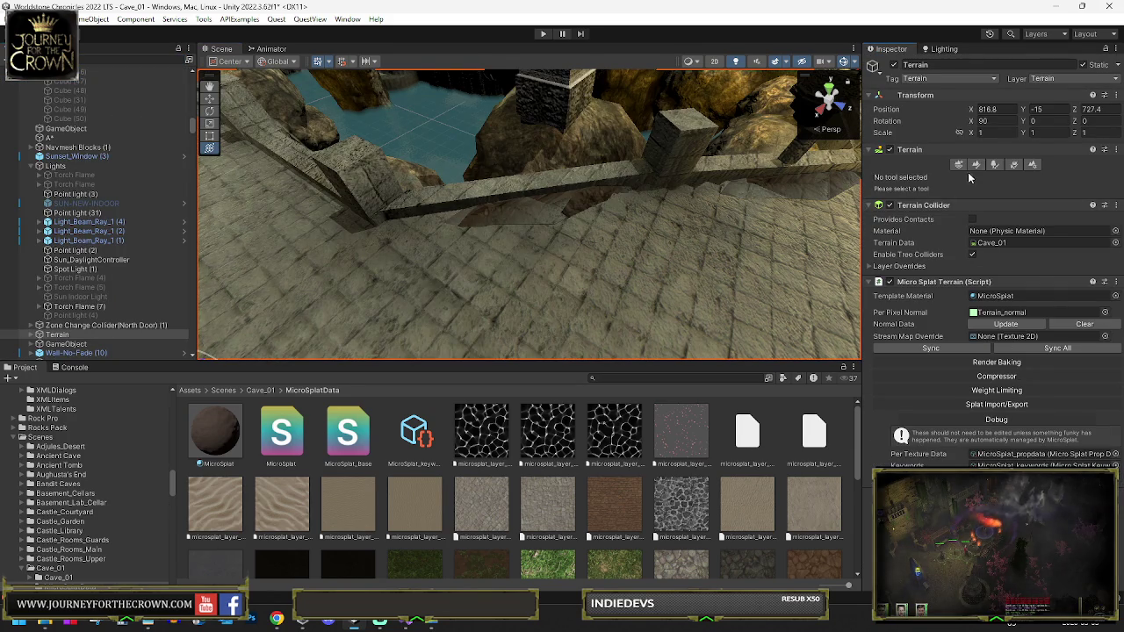
pyautogui.click(975, 165)
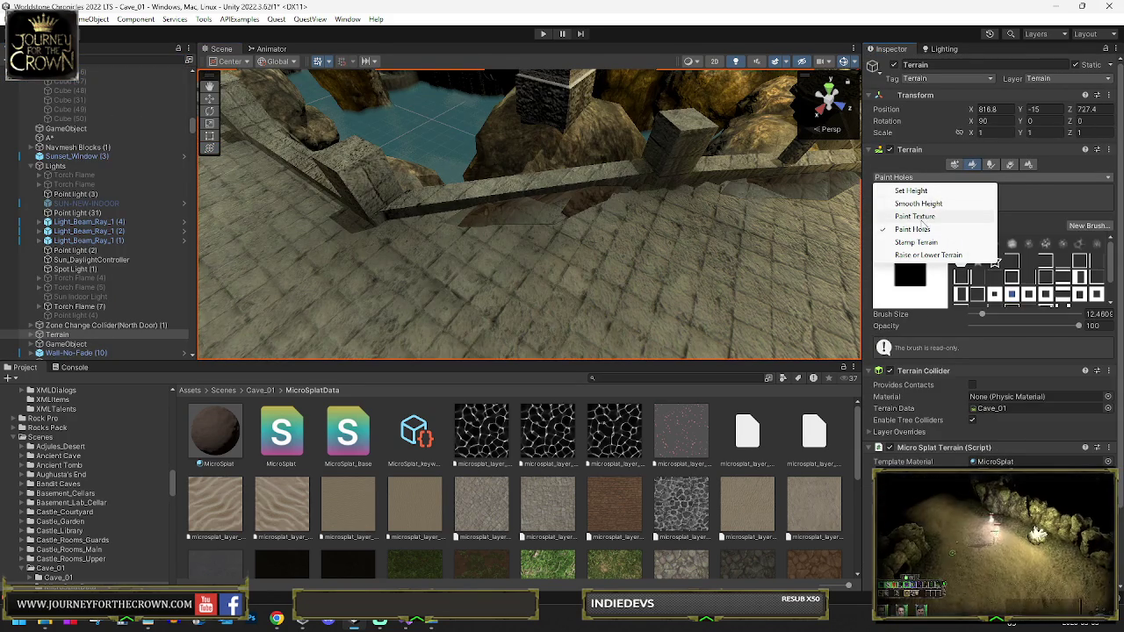
pyautogui.click(915, 217)
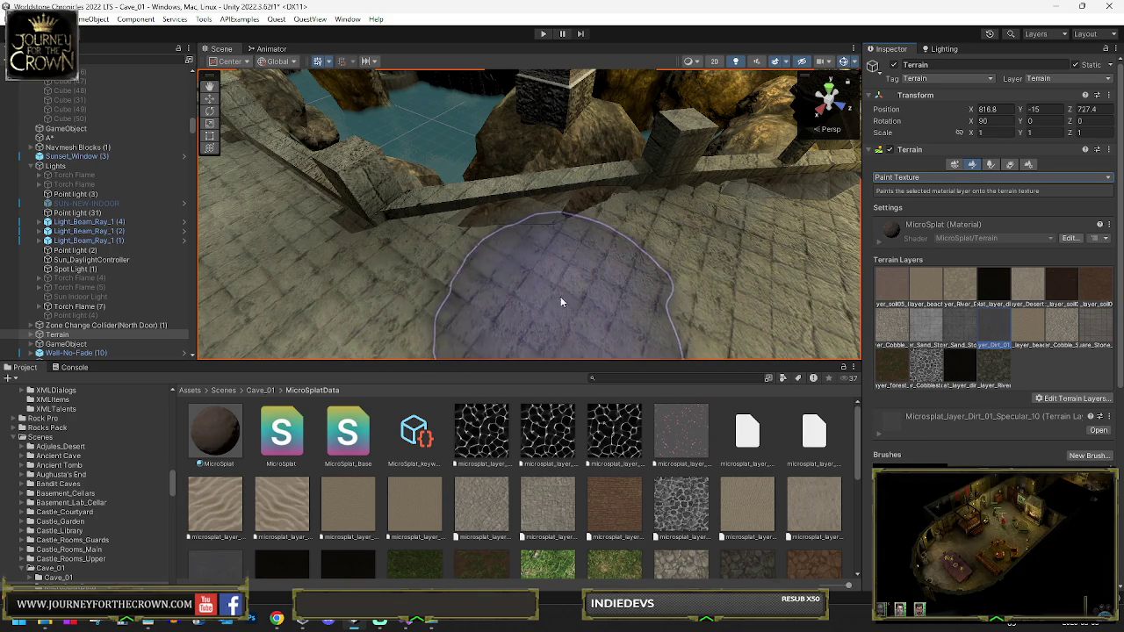
pyautogui.moveTo(522, 283)
pyautogui.mouseDown()
pyautogui.moveTo(592, 264)
pyautogui.moveTo(534, 263)
pyautogui.mouseUp()
pyautogui.moveTo(680, 322)
pyautogui.mouseDown()
pyautogui.moveTo(765, 269)
pyautogui.moveTo(782, 276)
pyautogui.moveTo(628, 260)
pyautogui.moveTo(652, 301)
pyautogui.moveTo(589, 255)
pyautogui.mouseUp()
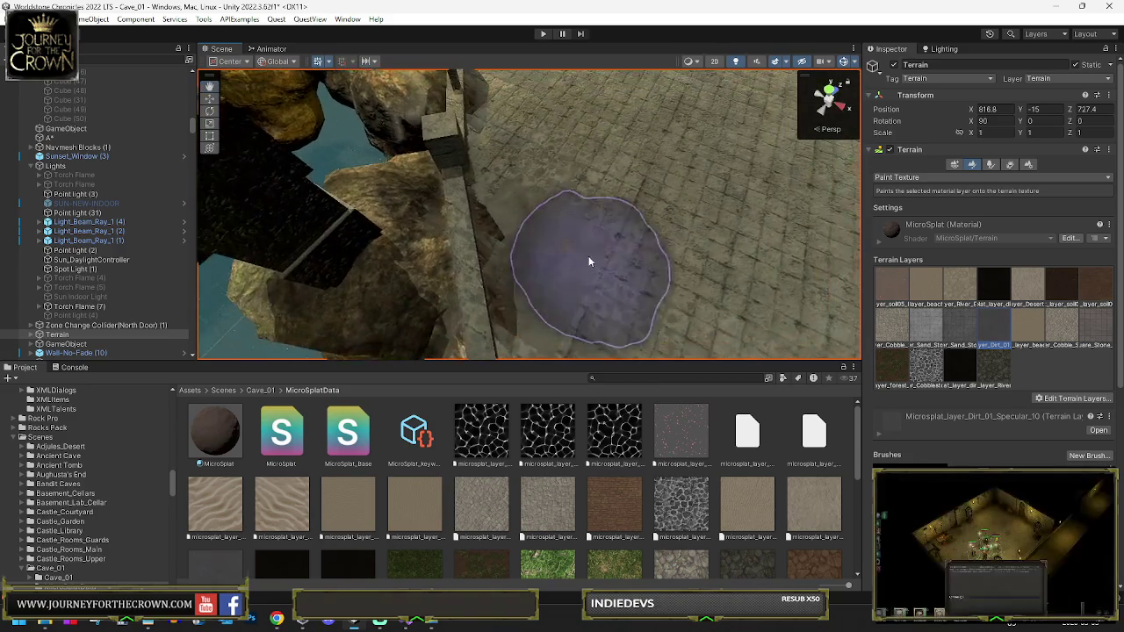
pyautogui.moveTo(531, 157)
pyautogui.mouseDown()
pyautogui.moveTo(565, 288)
pyautogui.moveTo(547, 226)
pyautogui.moveTo(585, 163)
pyautogui.moveTo(655, 228)
pyautogui.moveTo(377, 201)
pyautogui.moveTo(869, 334)
pyautogui.mouseUp()
# Choose the sand stone square terrain layer and return to the Paint Texture tool
pyautogui.click(955, 326)
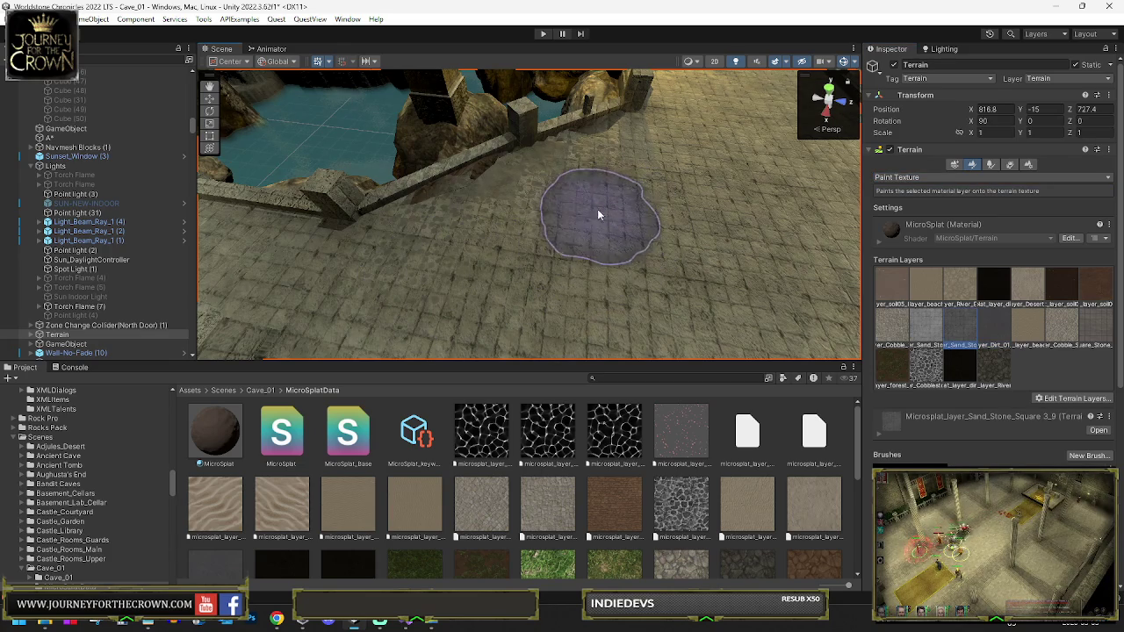
pyautogui.moveTo(527, 235)
pyautogui.mouseDown()
pyautogui.moveTo(615, 238)
pyautogui.moveTo(835, 301)
pyautogui.mouseUp()
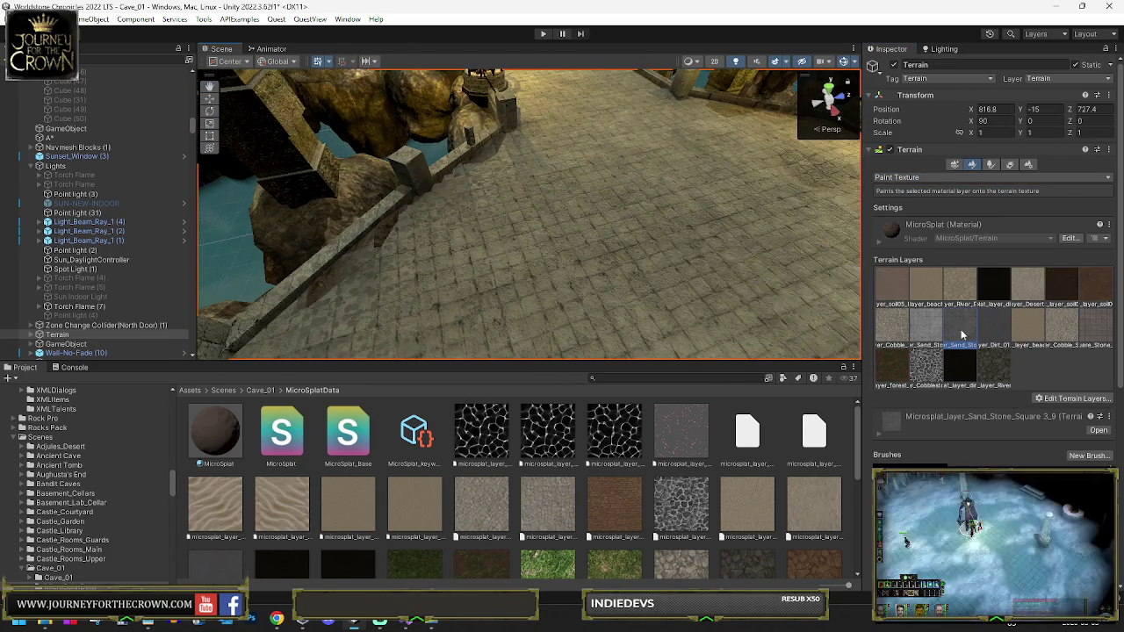
pyautogui.moveTo(773, 262)
pyautogui.mouseDown()
pyautogui.moveTo(642, 181)
pyautogui.moveTo(672, 194)
pyautogui.moveTo(642, 208)
pyautogui.moveTo(720, 206)
pyautogui.moveTo(635, 221)
pyautogui.moveTo(856, 211)
pyautogui.mouseUp()
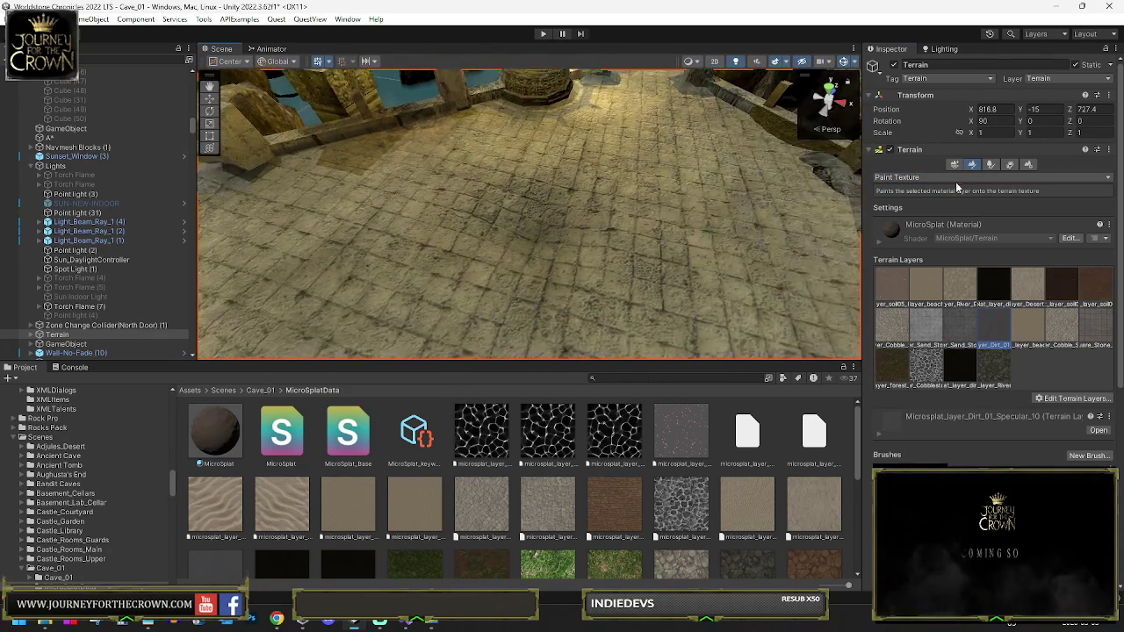
pyautogui.click(928, 193)
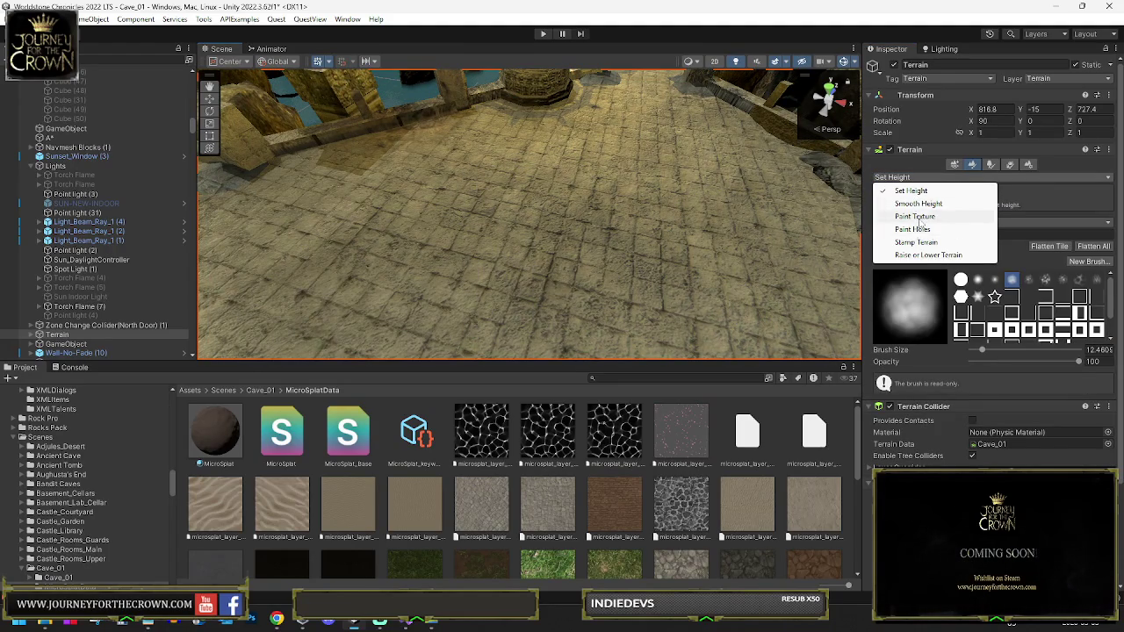
pyautogui.click(917, 216)
# Fly along the bridge toward the stone wall and arch, then select a Dirt_Texture strip
pyautogui.moveTo(395, 176)
pyautogui.mouseDown()
pyautogui.moveTo(267, 150)
pyautogui.moveTo(219, 208)
pyautogui.mouseUp()
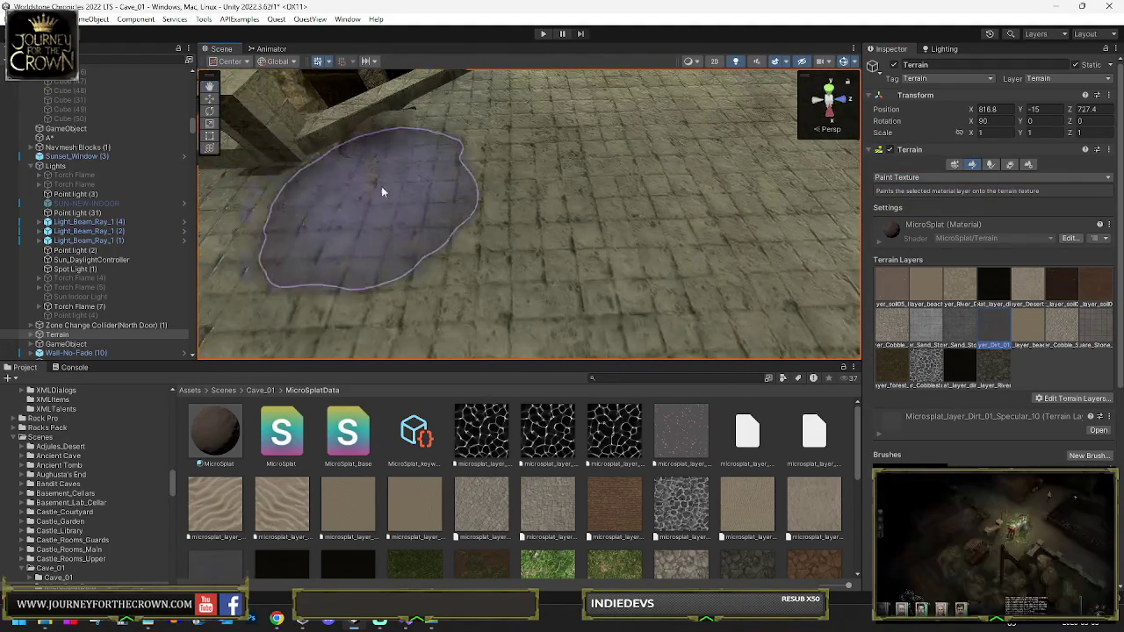
pyautogui.moveTo(408, 179)
pyautogui.mouseDown()
pyautogui.moveTo(615, 203)
pyautogui.moveTo(636, 203)
pyautogui.moveTo(532, 199)
pyautogui.moveTo(758, 181)
pyautogui.moveTo(455, 235)
pyautogui.mouseUp()
pyautogui.moveTo(390, 305)
pyautogui.mouseDown()
pyautogui.moveTo(446, 190)
pyautogui.moveTo(475, 193)
pyautogui.moveTo(469, 214)
pyautogui.moveTo(389, 221)
pyautogui.mouseUp()
pyautogui.moveTo(514, 243)
pyautogui.mouseDown()
pyautogui.moveTo(577, 251)
pyautogui.moveTo(317, 225)
pyautogui.moveTo(465, 264)
pyautogui.moveTo(475, 254)
pyautogui.moveTo(454, 211)
pyautogui.moveTo(539, 194)
pyautogui.moveTo(508, 173)
pyautogui.moveTo(584, 141)
pyautogui.moveTo(451, 138)
pyautogui.moveTo(519, 201)
pyautogui.moveTo(488, 149)
pyautogui.mouseUp()
pyautogui.scroll(10, 477, 179)
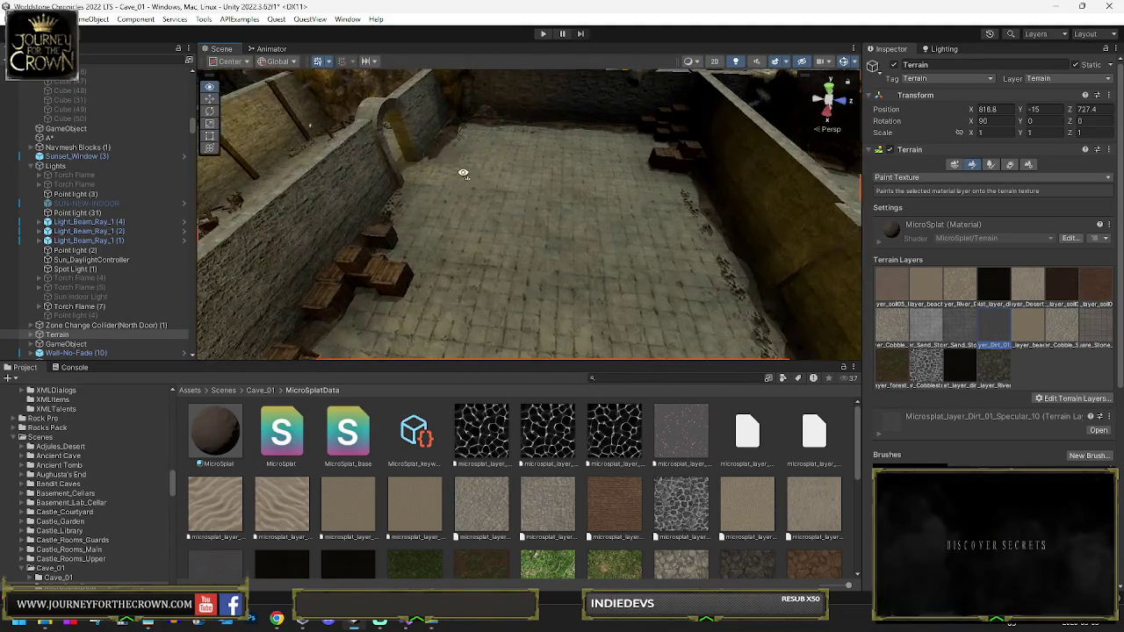
pyautogui.moveTo(662, 202); pyautogui.dragTo(293, 199)
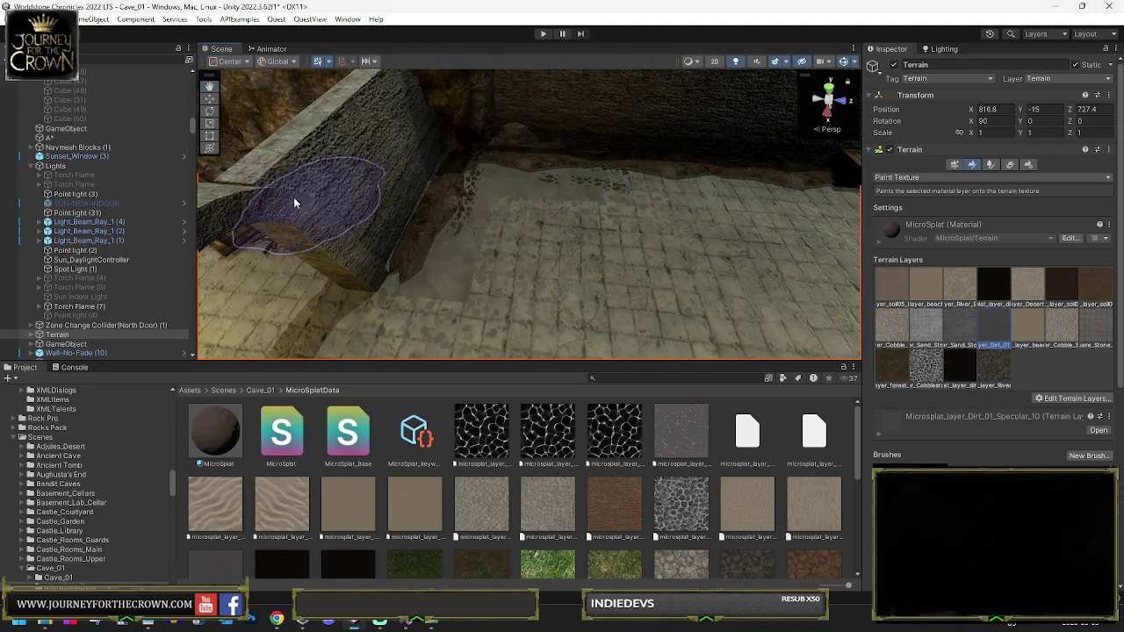
pyautogui.click(130, 168)
# Select a Dirt_Texture mesh on the floor and review its Inspector components
pyautogui.click(435, 214)
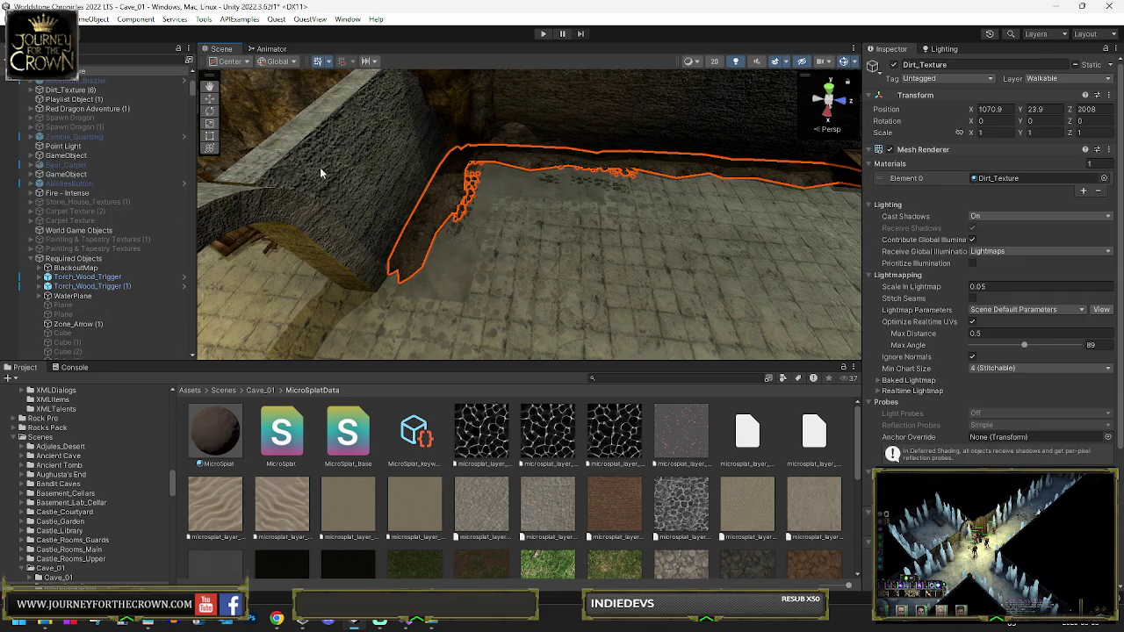
pyautogui.scroll(-3, 920, 341)
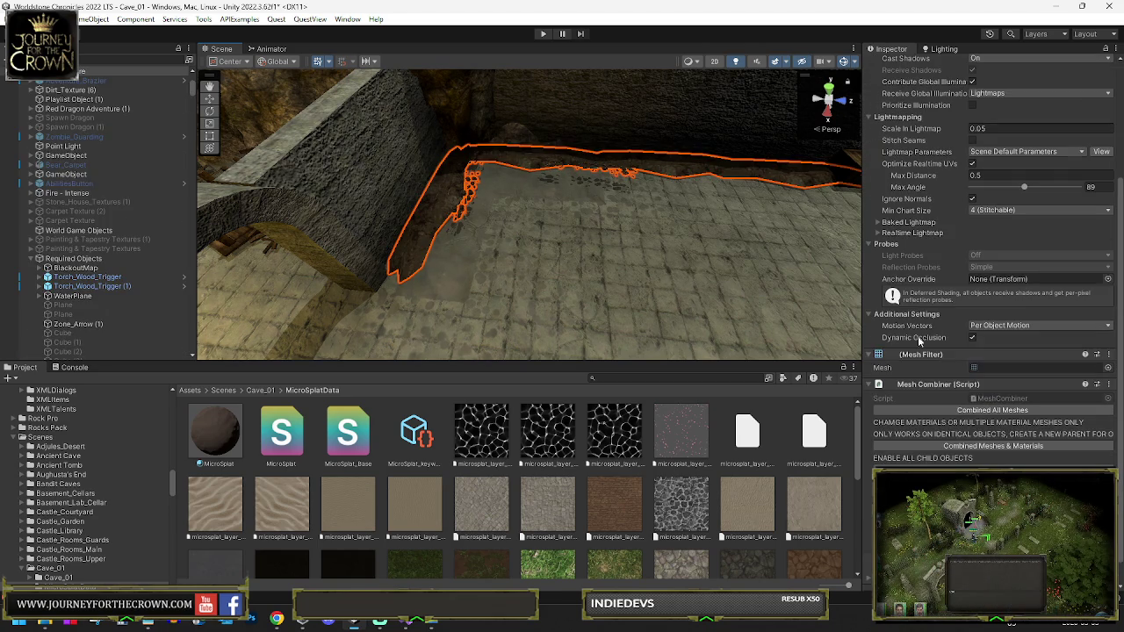
pyautogui.scroll(9, 77, 220)
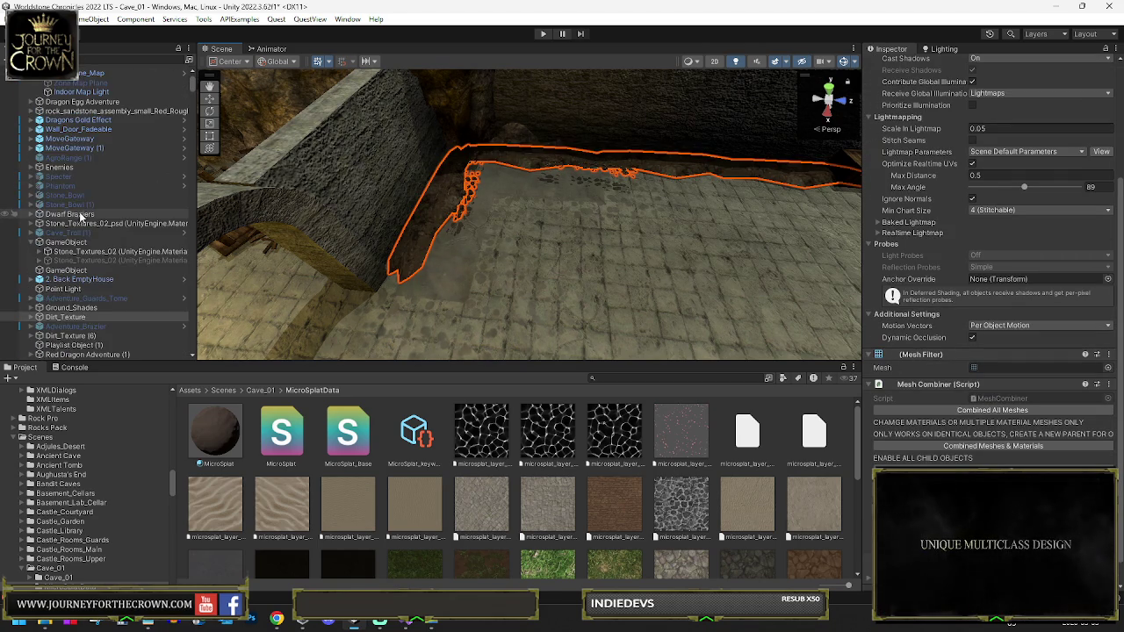
pyautogui.scroll(10, 81, 178)
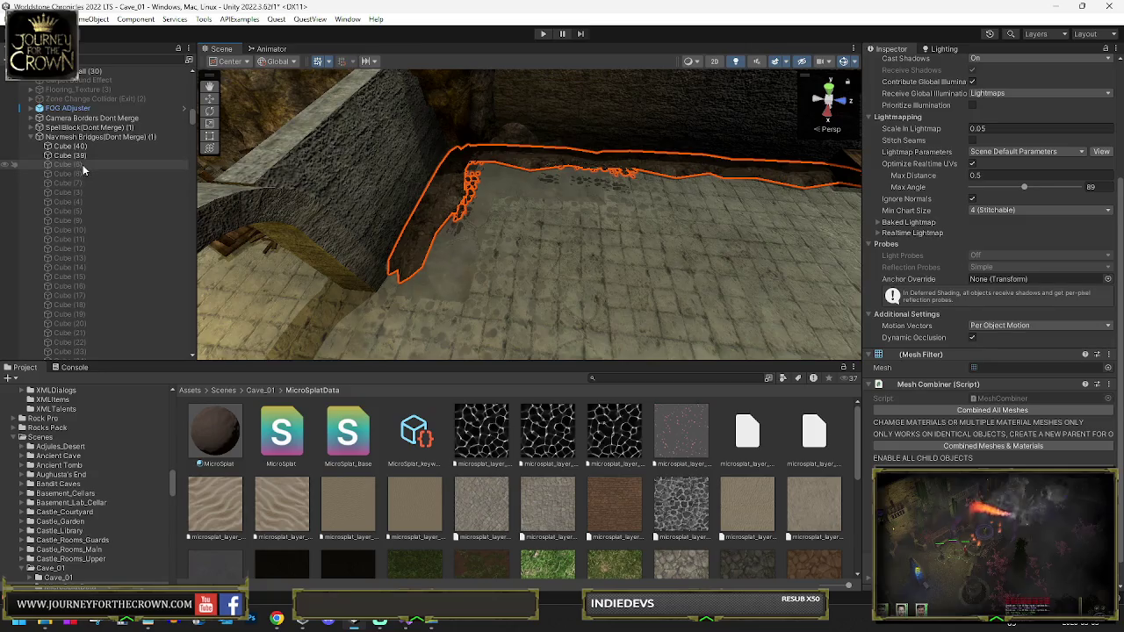
pyautogui.scroll(-8, 101, 216)
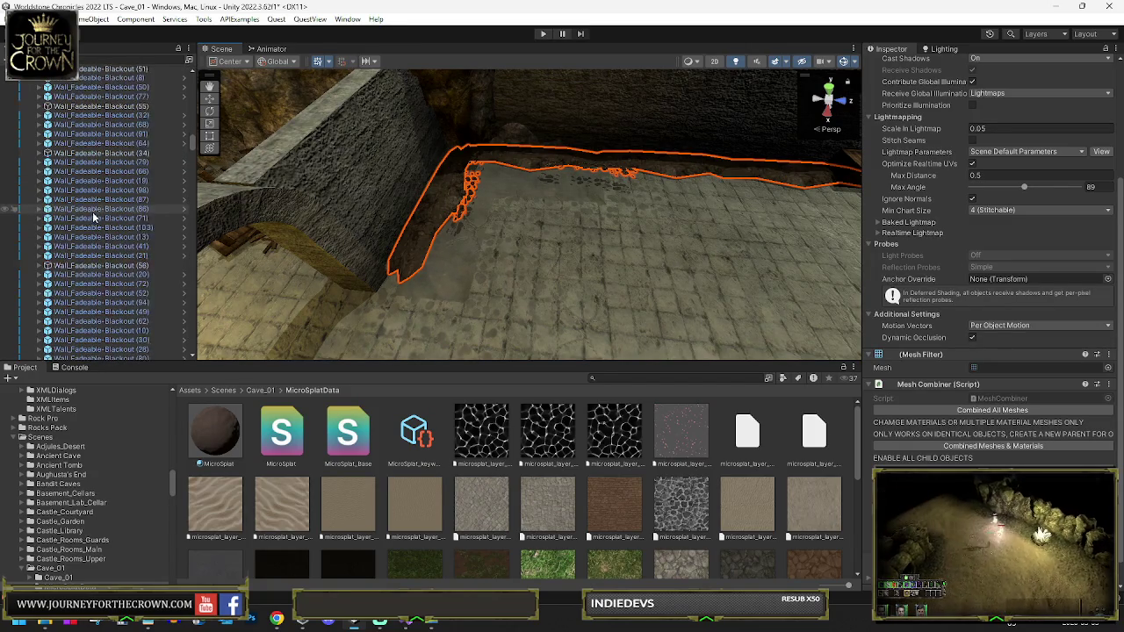
pyautogui.scroll(-10, 97, 220)
pyautogui.scroll(-10, 102, 222)
pyautogui.scroll(-10, 117, 237)
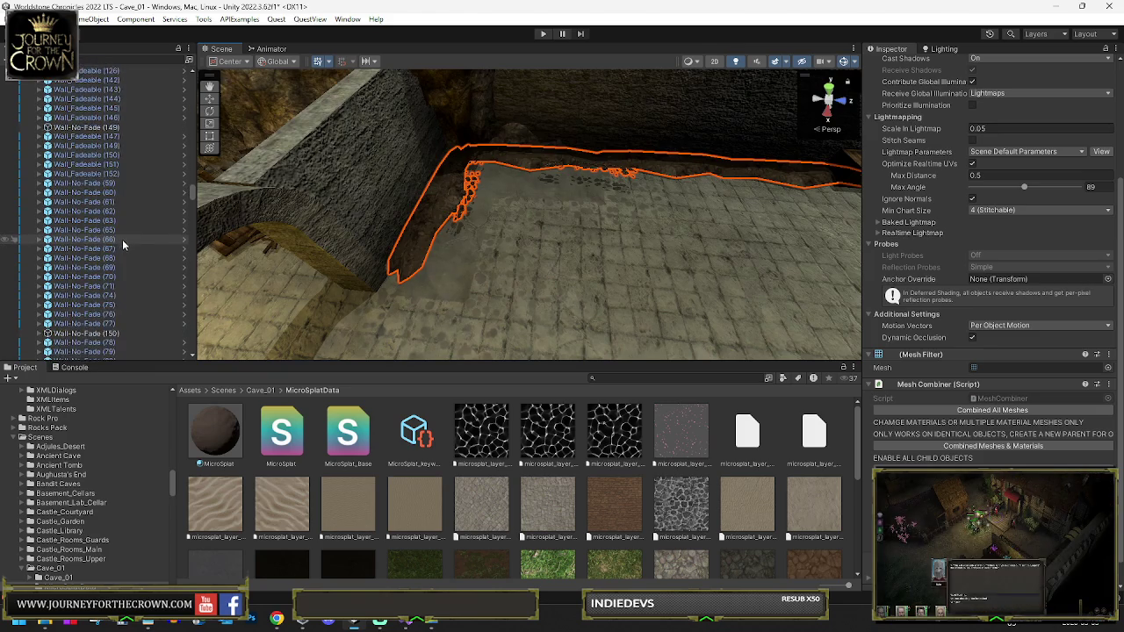
pyautogui.scroll(-10, 122, 239)
pyautogui.scroll(-10, 126, 232)
pyautogui.scroll(-10, 136, 243)
pyautogui.scroll(-7, 139, 241)
# Frame Dirt_Texture (24), move it between (22) and (23) in the Hierarchy, and select (22)
pyautogui.moveTo(535, 202)
pyautogui.mouseDown()
pyautogui.moveTo(97, 140)
pyautogui.moveTo(179, 130)
pyautogui.moveTo(377, 171)
pyautogui.moveTo(523, 307)
pyautogui.mouseUp()
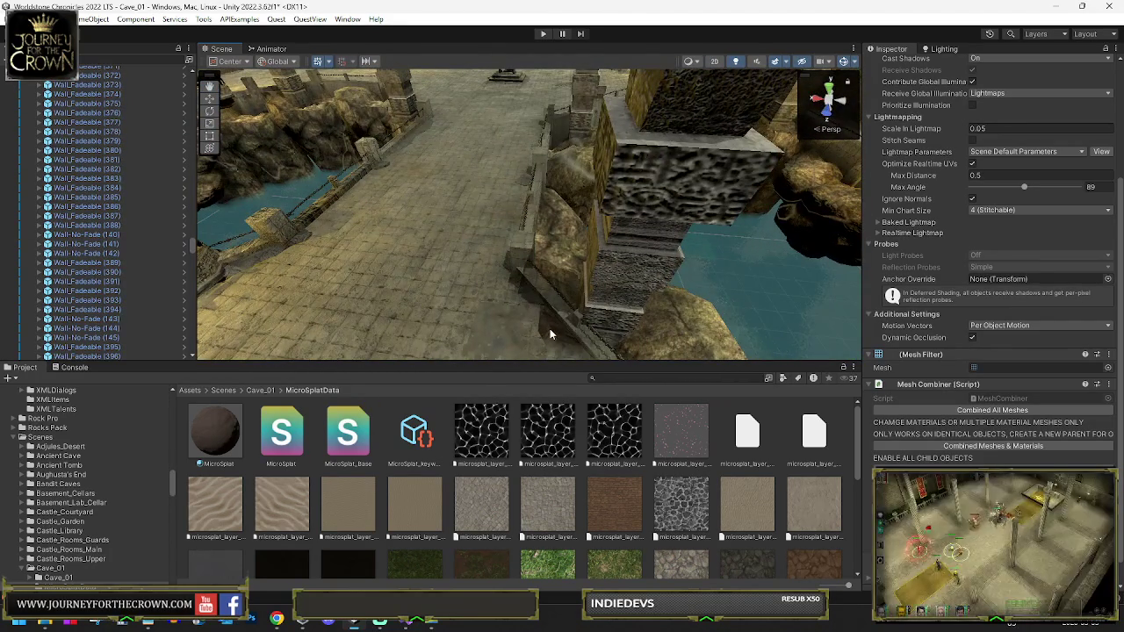
pyautogui.click(543, 329)
pyautogui.press('f')
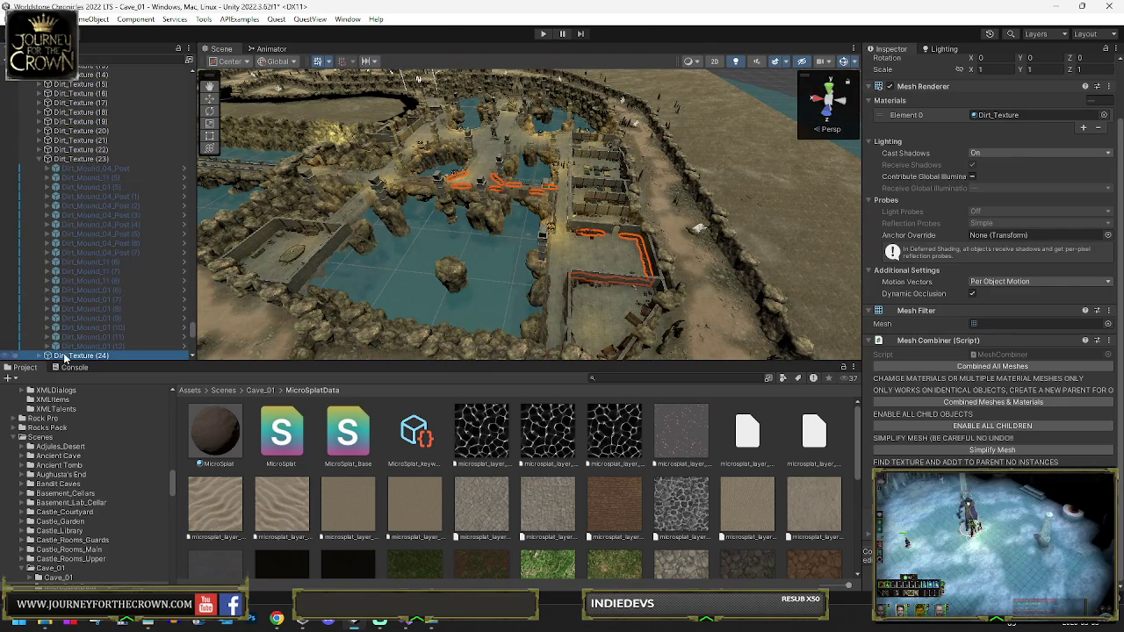
pyautogui.moveTo(79, 158); pyautogui.dragTo(67, 160)
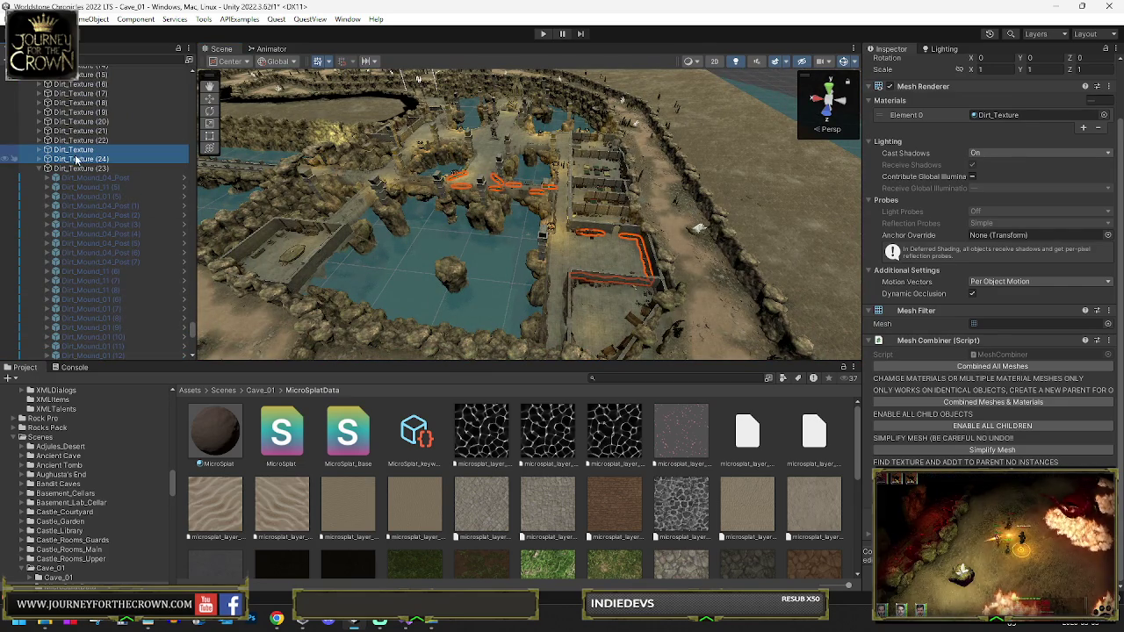
pyautogui.click(85, 141)
pyautogui.scroll(-3, 935, 430)
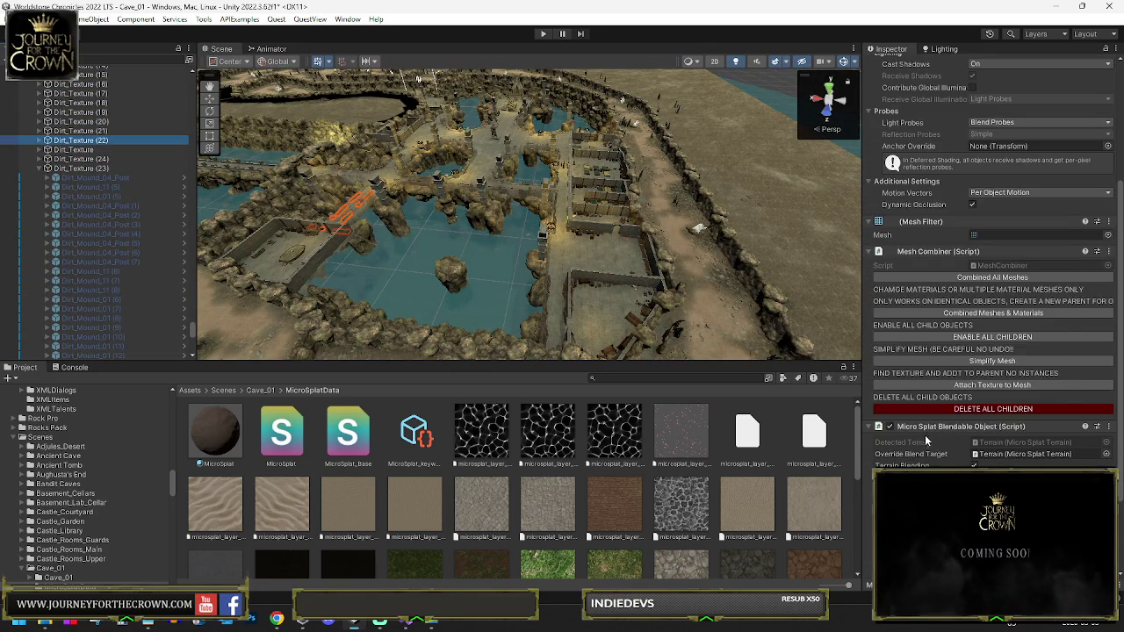
# Copy the Micro Splat Blendable Object component from Dirt_Texture (22) and paste it onto another Dirt_Texture wall
pyautogui.rightClick(934, 427)
pyautogui.click(979, 307)
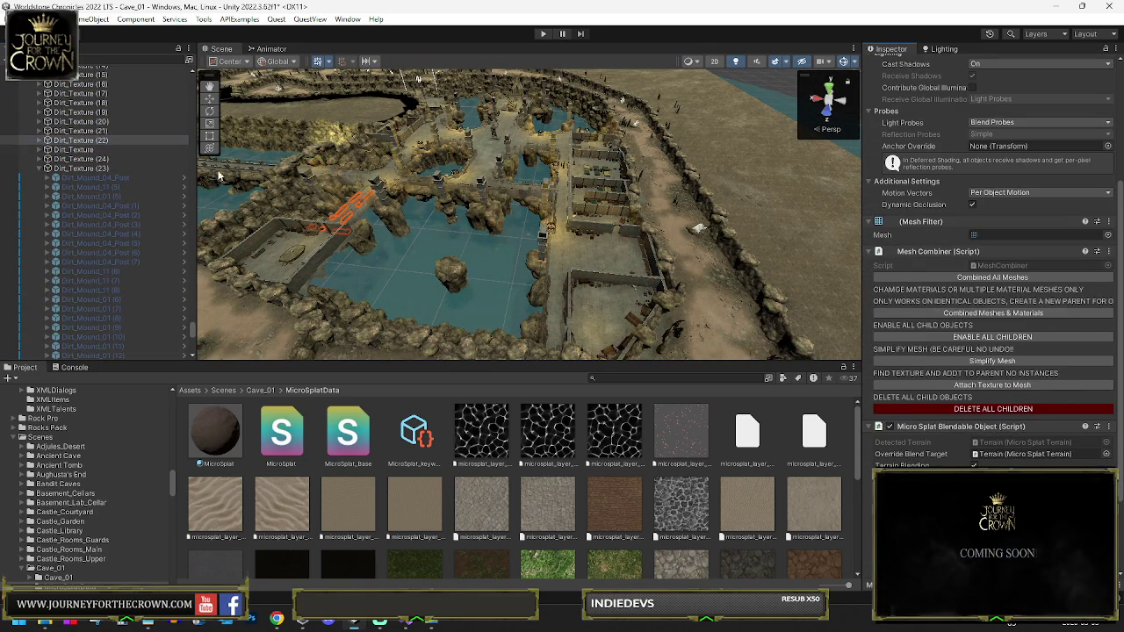
pyautogui.click(90, 150)
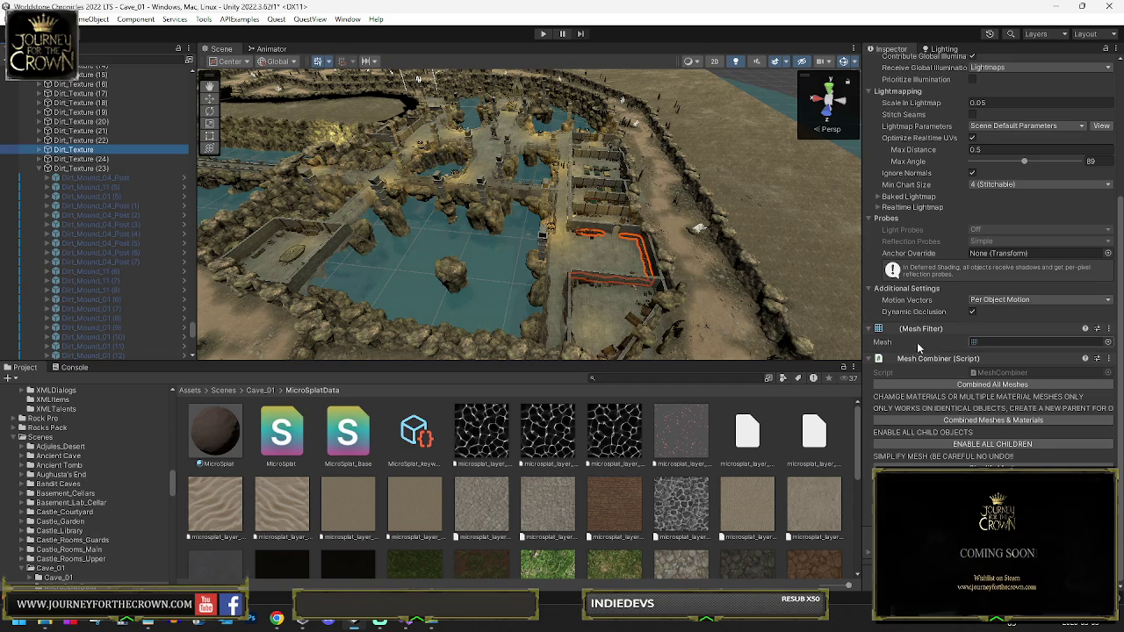
pyautogui.click(976, 464)
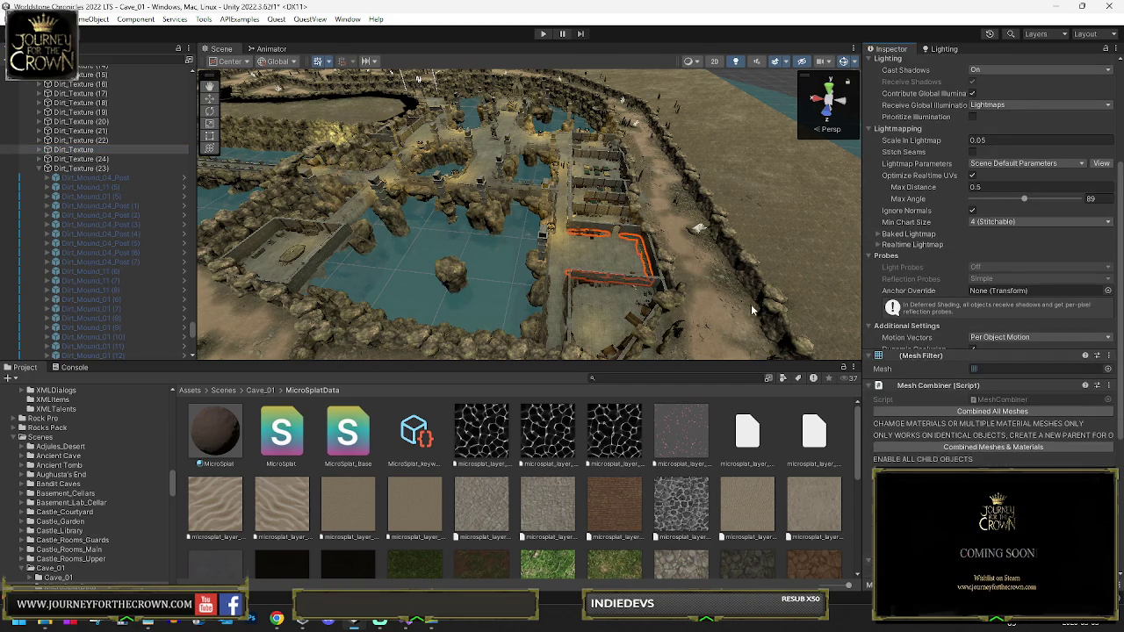
# Select further Dirt_Texture wall segments near the walls and water
pyautogui.moveTo(685, 299); pyautogui.dragTo(704, 309)
pyautogui.scroll(8, 529, 254)
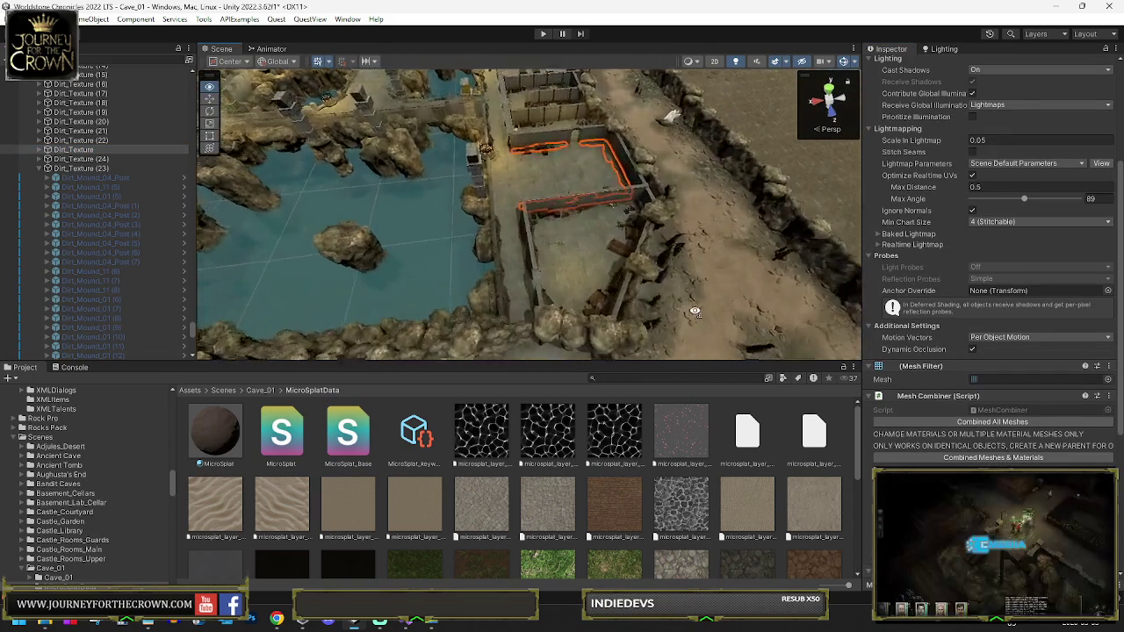
pyautogui.keyDown('shift'); pyautogui.click(513, 256); pyautogui.keyUp('shift')
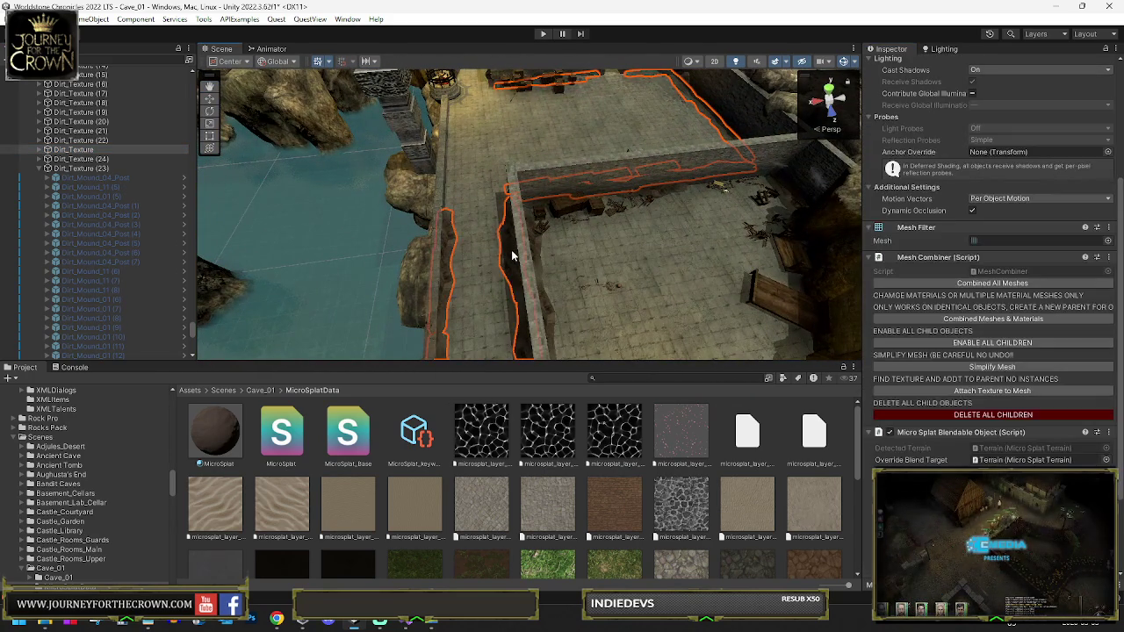
pyautogui.keyDown('shift'); pyautogui.click(537, 253); pyautogui.keyUp('shift')
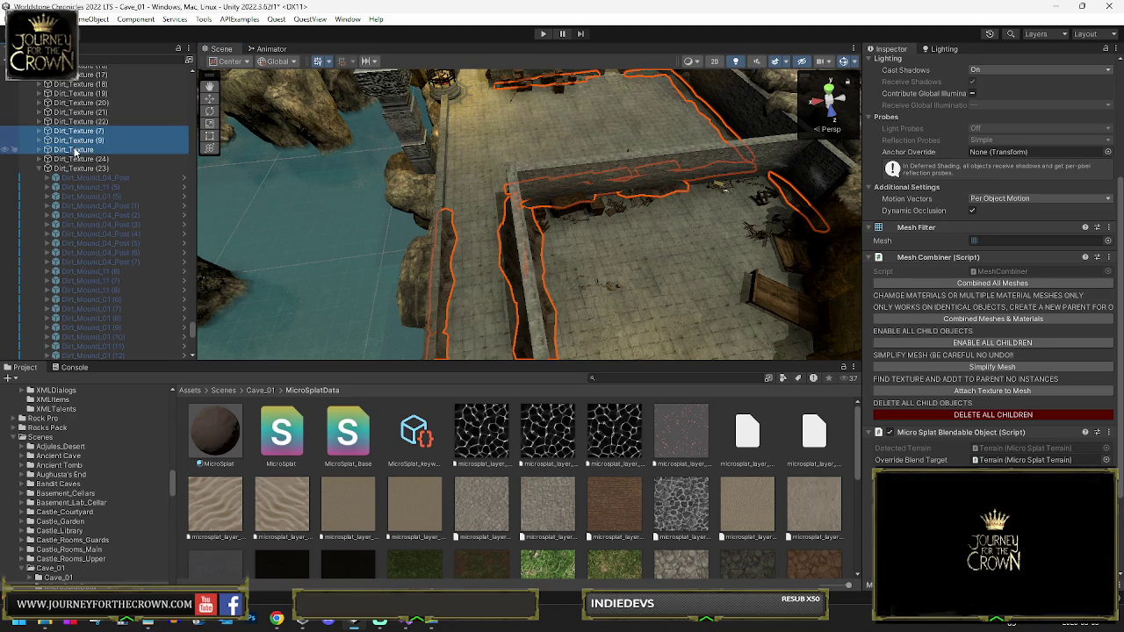
pyautogui.scroll(-4, 986, 372)
pyautogui.moveTo(669, 273)
pyautogui.mouseDown()
pyautogui.moveTo(394, 216)
pyautogui.moveTo(519, 149)
pyautogui.moveTo(572, 217)
pyautogui.mouseUp()
pyautogui.click(571, 219)
# Select Dirt_Texture (16) in the bedroom area, then move to the dirt path's sandstone rock cluster
pyautogui.moveTo(413, 181)
pyautogui.mouseDown()
pyautogui.moveTo(522, 143)
pyautogui.moveTo(663, 151)
pyautogui.moveTo(648, 148)
pyautogui.moveTo(903, 389)
pyautogui.moveTo(294, 226)
pyautogui.moveTo(838, 155)
pyautogui.moveTo(389, 106)
pyautogui.moveTo(374, 132)
pyautogui.moveTo(271, 120)
pyautogui.moveTo(574, 193)
pyautogui.mouseUp()
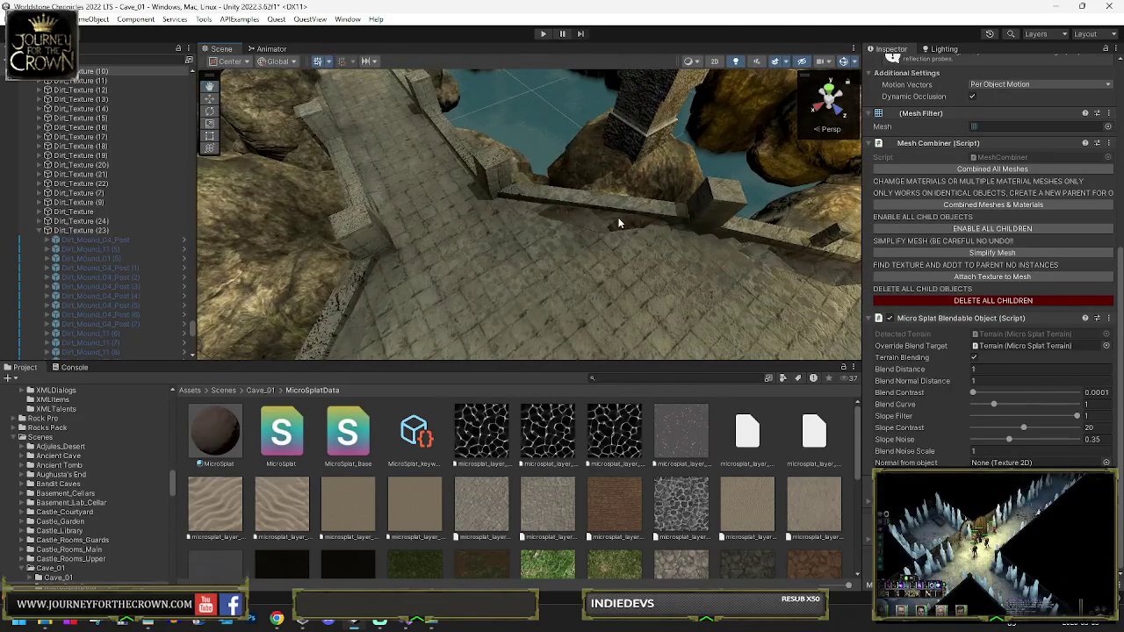
pyautogui.click(618, 223)
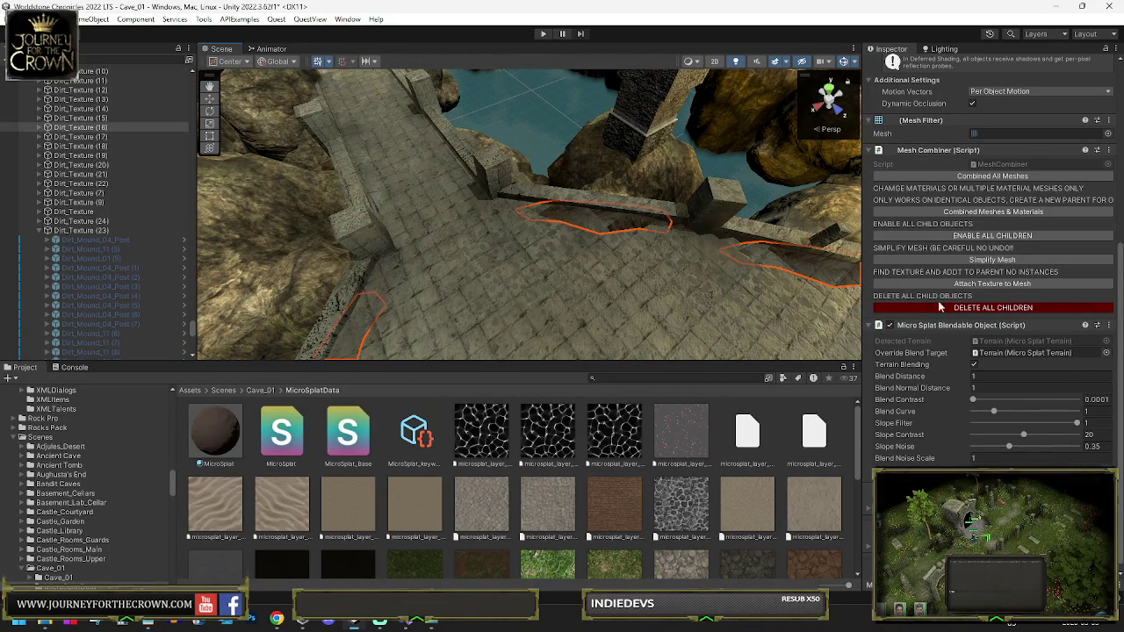
pyautogui.moveTo(775, 261)
pyautogui.mouseDown()
pyautogui.moveTo(952, 150)
pyautogui.moveTo(1071, 123)
pyautogui.moveTo(150, 112)
pyautogui.moveTo(142, 146)
pyautogui.mouseUp()
pyautogui.moveTo(493, 153)
pyautogui.mouseDown()
pyautogui.moveTo(590, 132)
pyautogui.moveTo(124, 178)
pyautogui.mouseUp()
pyautogui.moveTo(496, 167)
pyautogui.mouseDown()
pyautogui.moveTo(462, 149)
pyautogui.moveTo(520, 187)
pyautogui.mouseUp()
pyautogui.click(524, 186)
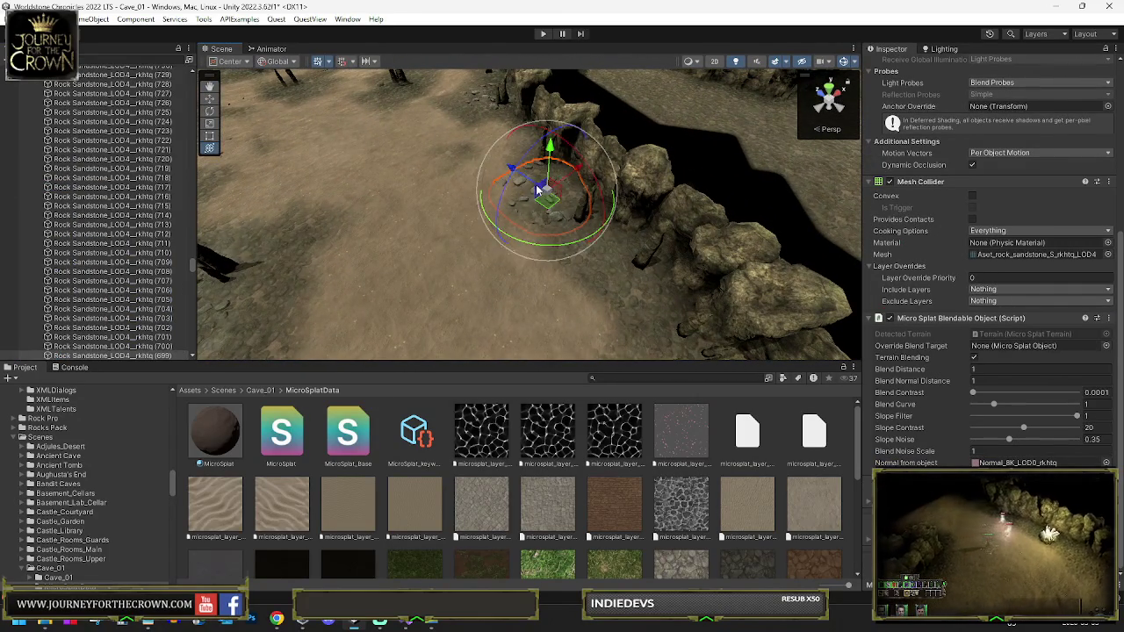
# Frame the sandstone rock pile and move it toward the room's rock wall
pyautogui.moveTo(387, 239)
pyautogui.mouseDown()
pyautogui.moveTo(586, 211)
pyautogui.moveTo(663, 294)
pyautogui.moveTo(751, 316)
pyautogui.moveTo(757, 306)
pyautogui.mouseUp()
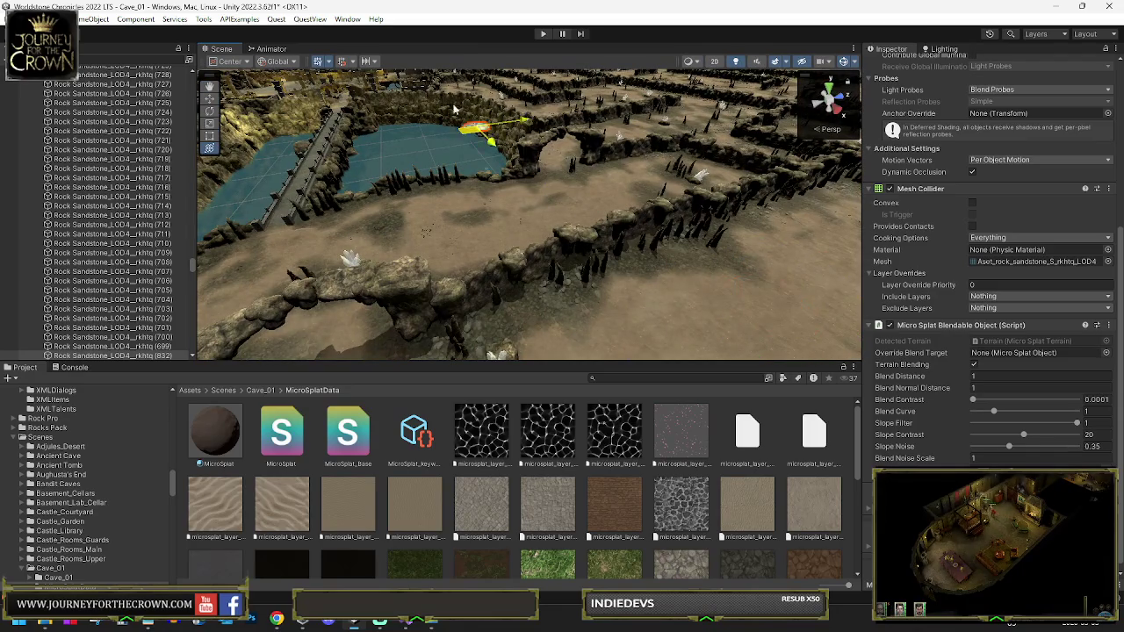
pyautogui.press('f')
pyautogui.moveTo(536, 155)
pyautogui.mouseDown()
pyautogui.moveTo(531, 252)
pyautogui.moveTo(508, 134)
pyautogui.mouseUp()
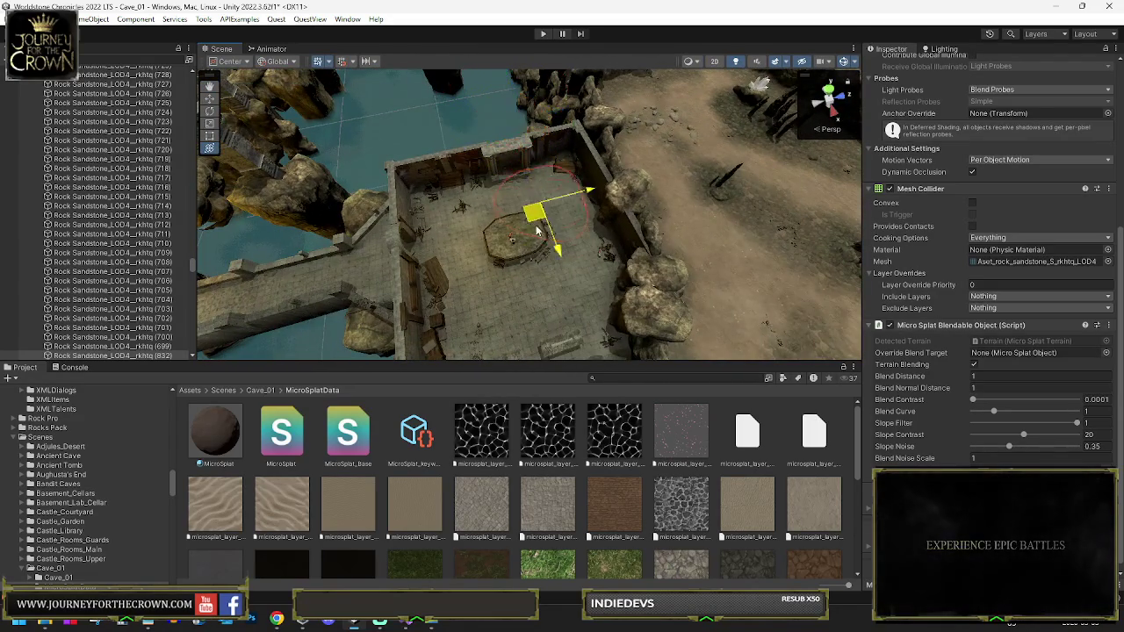
pyautogui.moveTo(608, 236); pyautogui.dragTo(604, 221)
pyautogui.scroll(3, 603, 216)
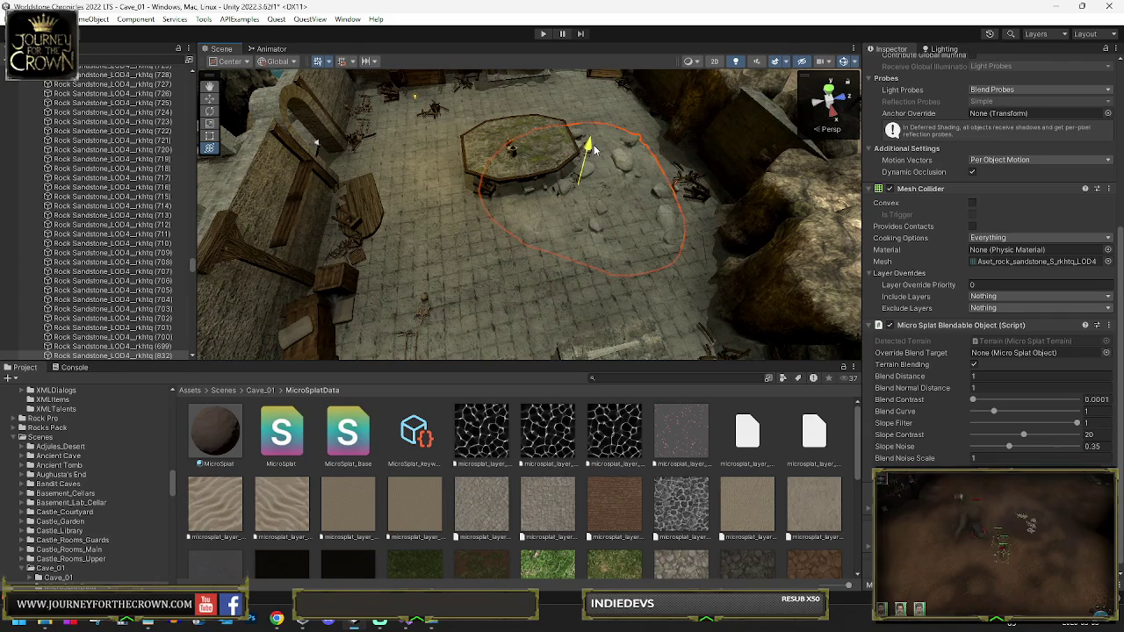
pyautogui.moveTo(591, 145); pyautogui.dragTo(530, 209)
pyautogui.moveTo(489, 281)
pyautogui.mouseDown()
pyautogui.moveTo(569, 187)
pyautogui.moveTo(565, 155)
pyautogui.mouseUp()
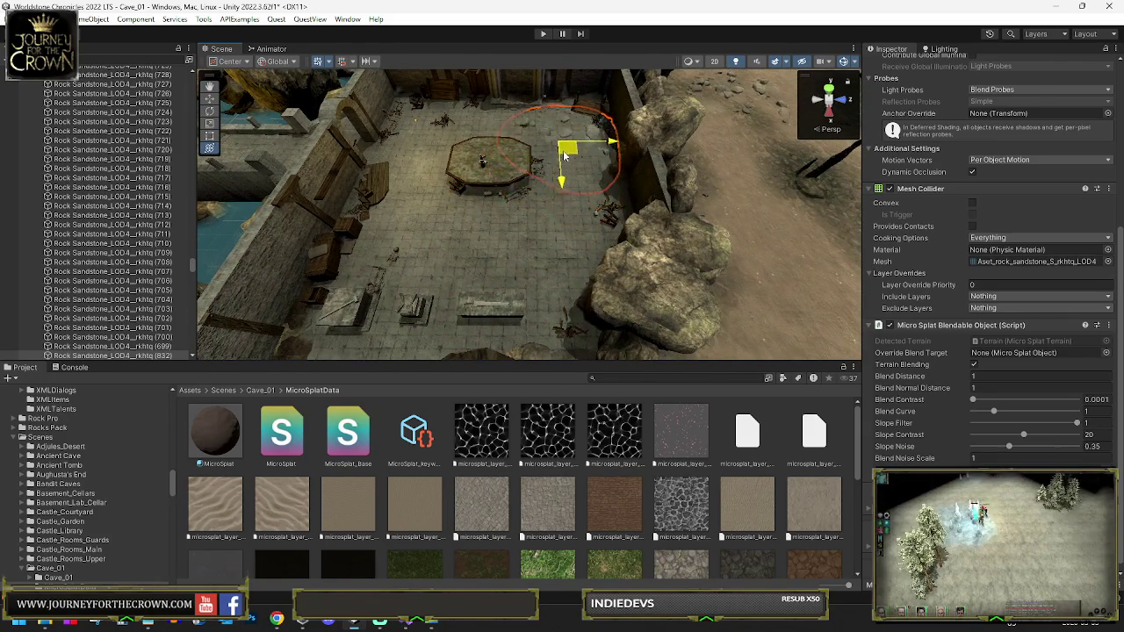
# Switch to the Rotate tool and reframe the rock pile from closer, higher angles
pyautogui.press('e')
pyautogui.moveTo(577, 243); pyautogui.dragTo(665, 222)
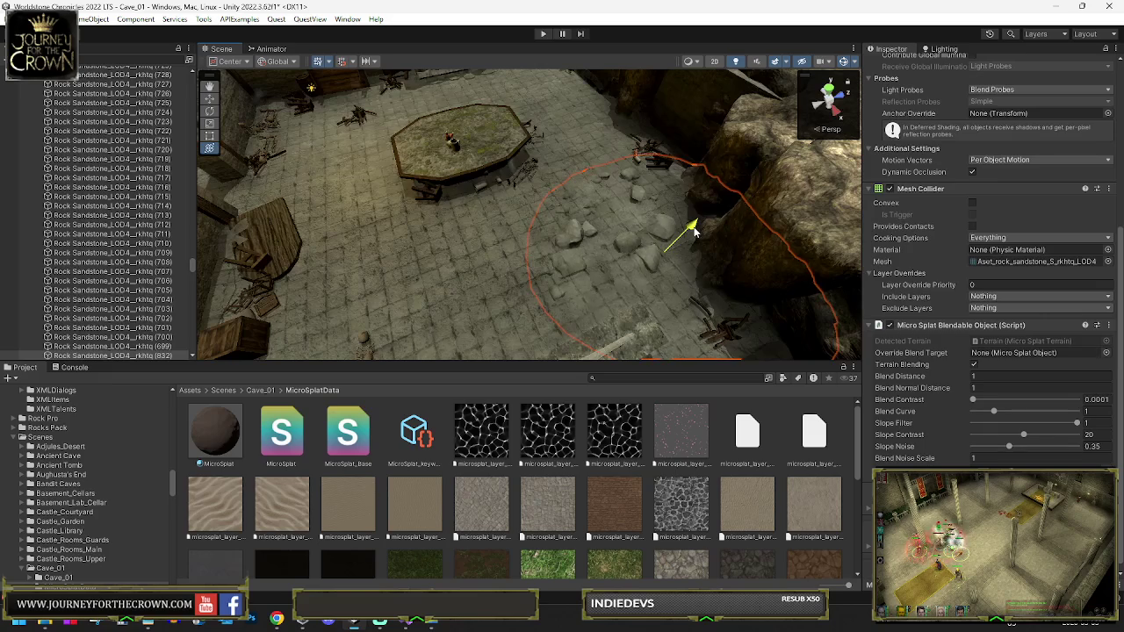
pyautogui.moveTo(694, 228)
pyautogui.mouseDown()
pyautogui.moveTo(600, 230)
pyautogui.moveTo(338, 125)
pyautogui.moveTo(573, 181)
pyautogui.mouseUp()
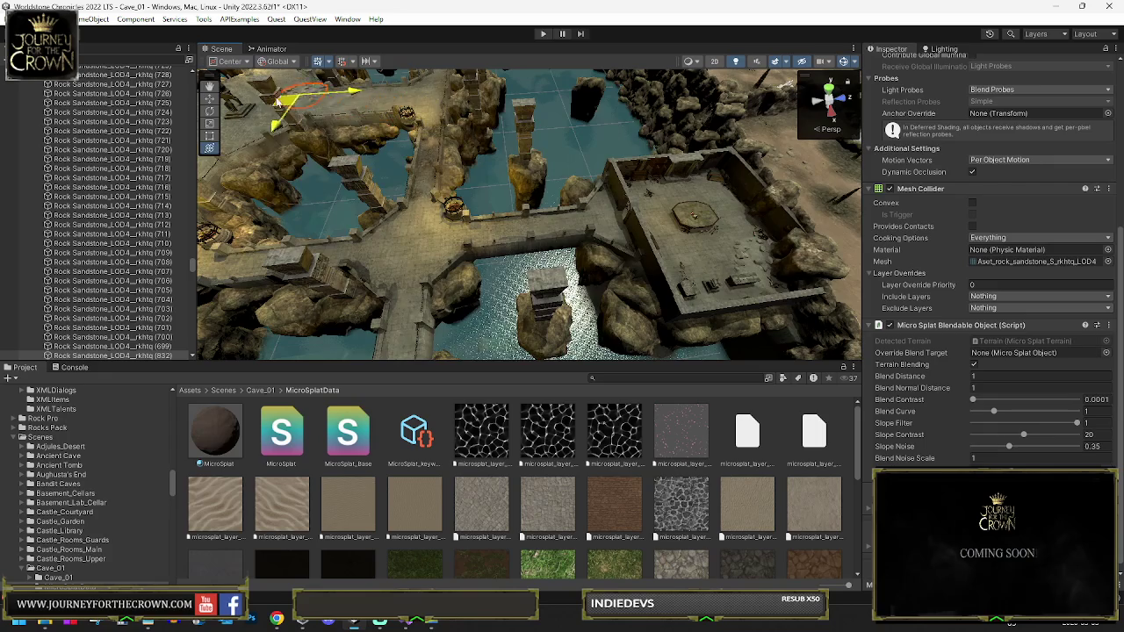
pyautogui.press('f')
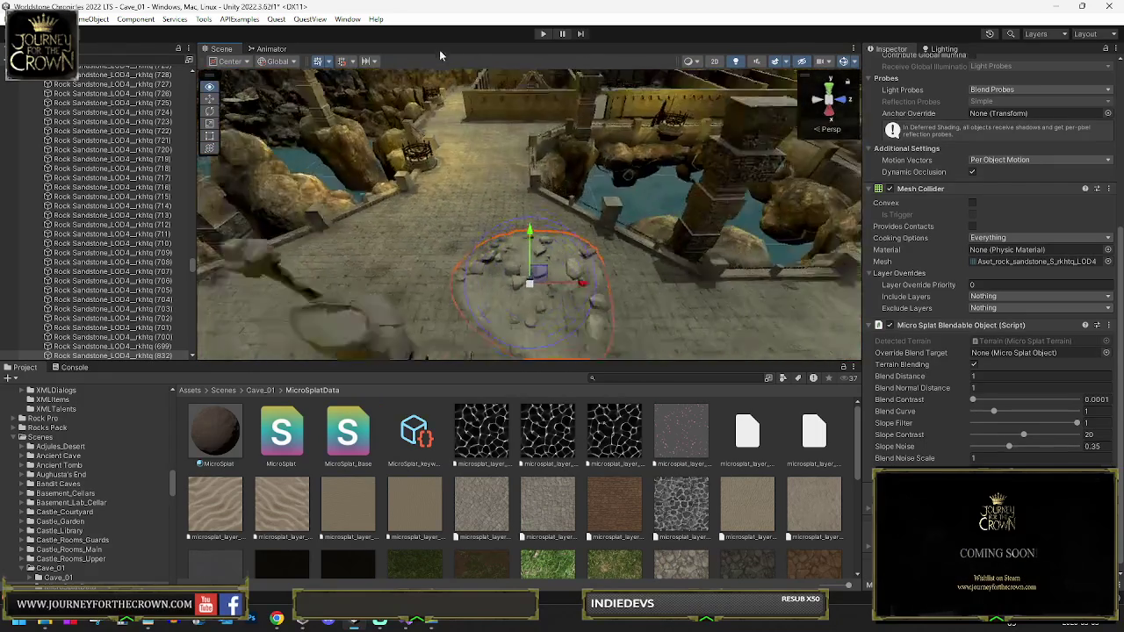
pyautogui.moveTo(444, 75); pyautogui.dragTo(516, 222)
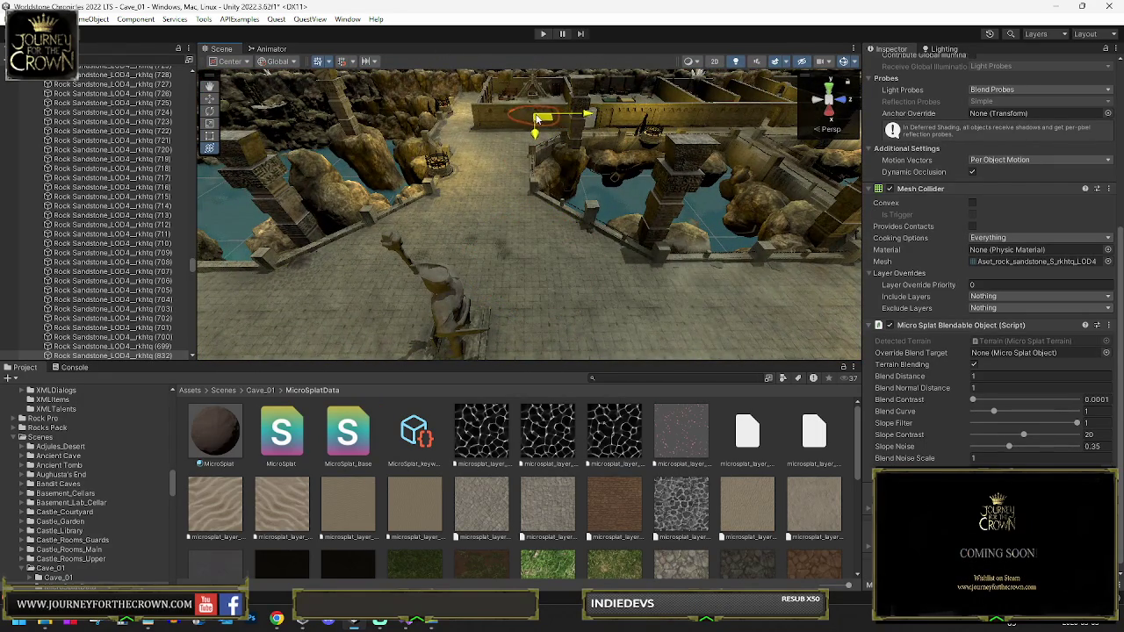
pyautogui.press('f')
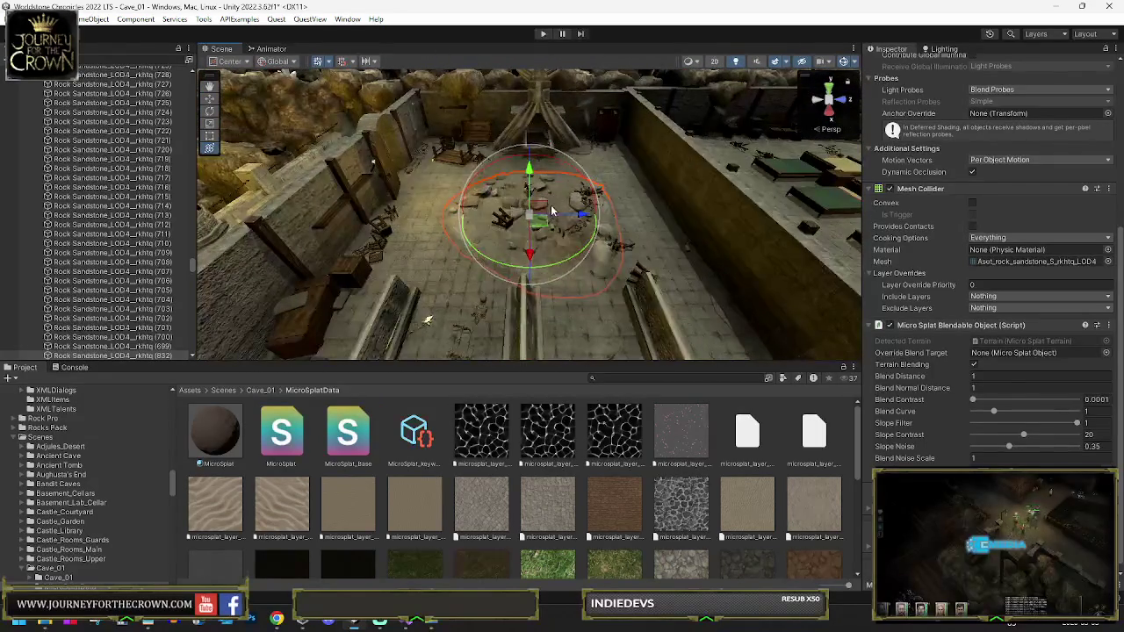
# Shift the rock pile across the floor and sink it down into the terrain
pyautogui.moveTo(546, 227); pyautogui.dragTo(626, 188)
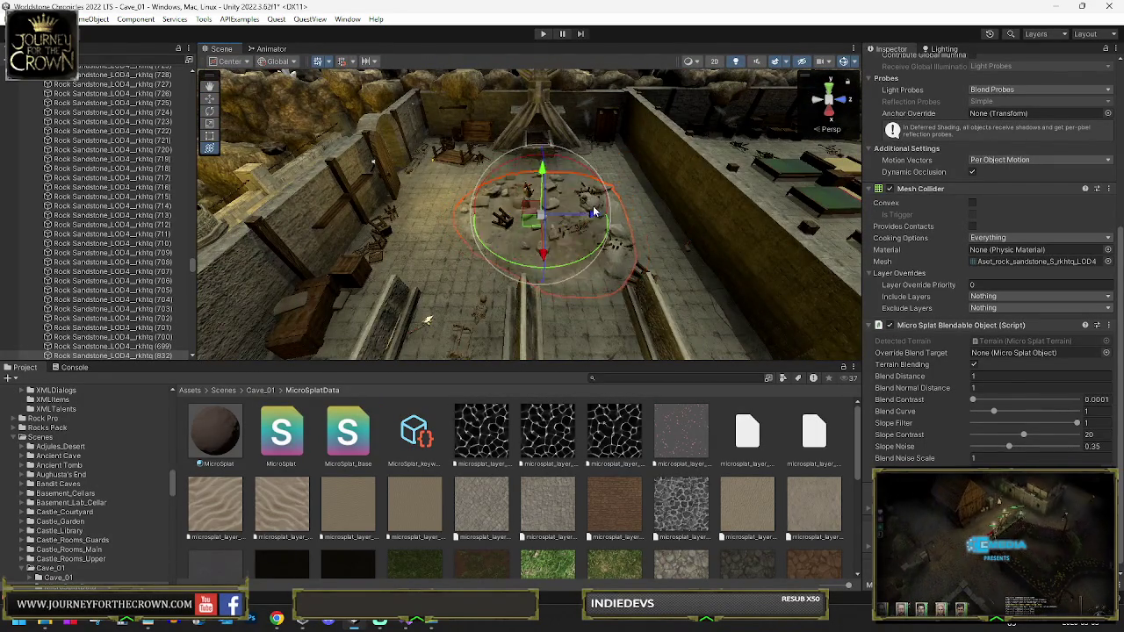
pyautogui.scroll(5, 593, 212)
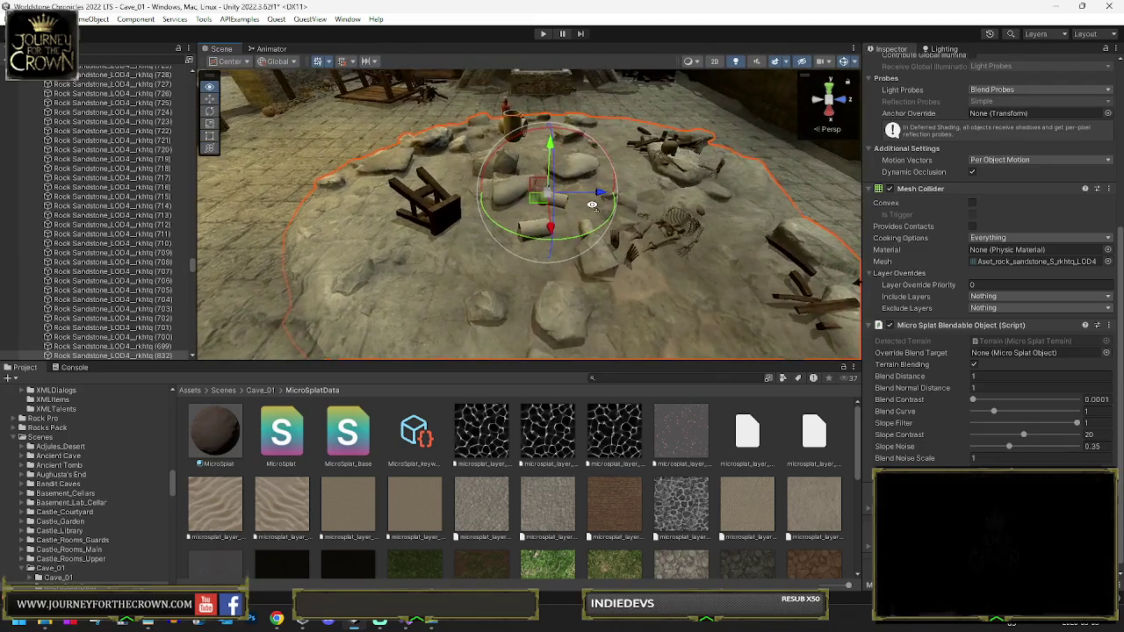
pyautogui.scroll(-5, 593, 204)
pyautogui.moveTo(592, 205)
pyautogui.mouseDown()
pyautogui.moveTo(580, 201)
pyautogui.moveTo(653, 195)
pyautogui.moveTo(479, 208)
pyautogui.mouseUp()
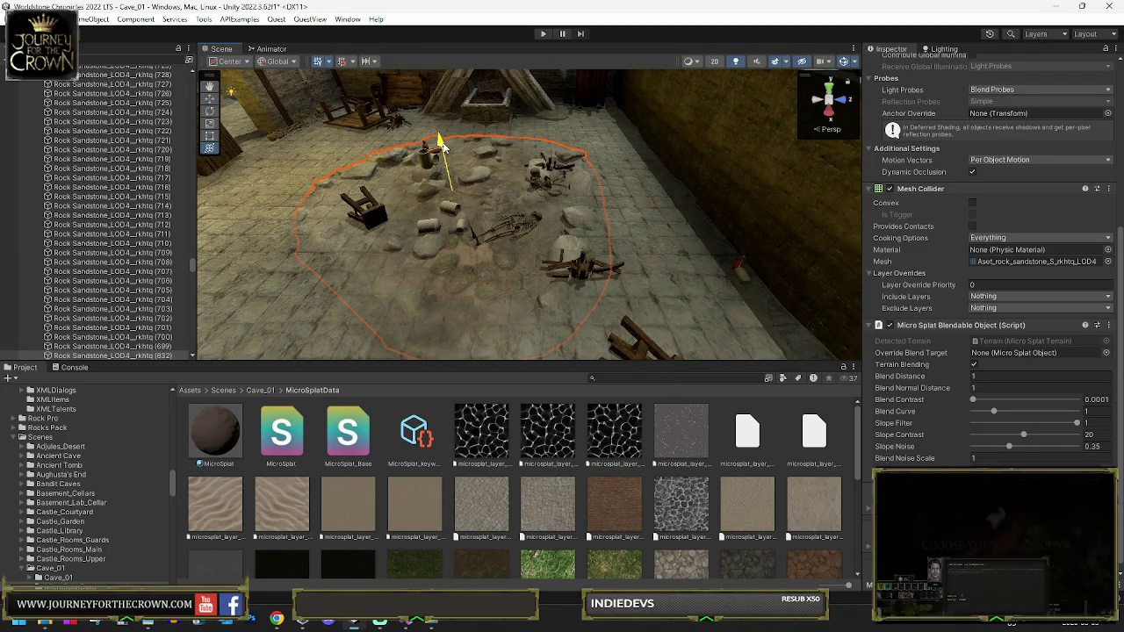
pyautogui.moveTo(451, 140); pyautogui.dragTo(453, 148)
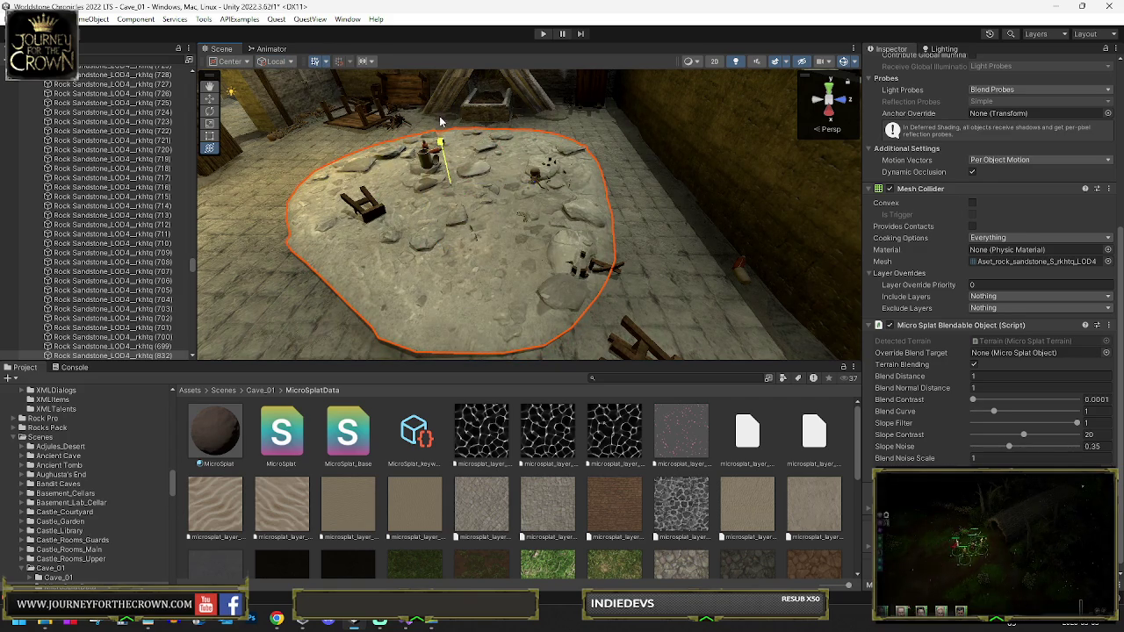
pyautogui.moveTo(442, 136); pyautogui.dragTo(447, 142)
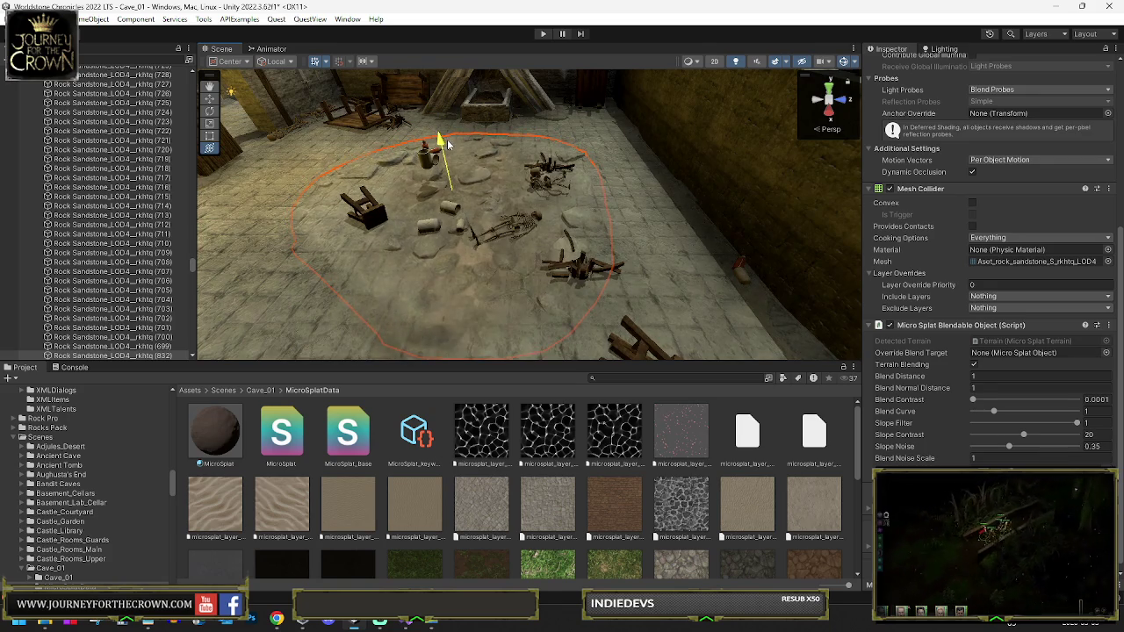
pyautogui.scroll(-8, 617, 144)
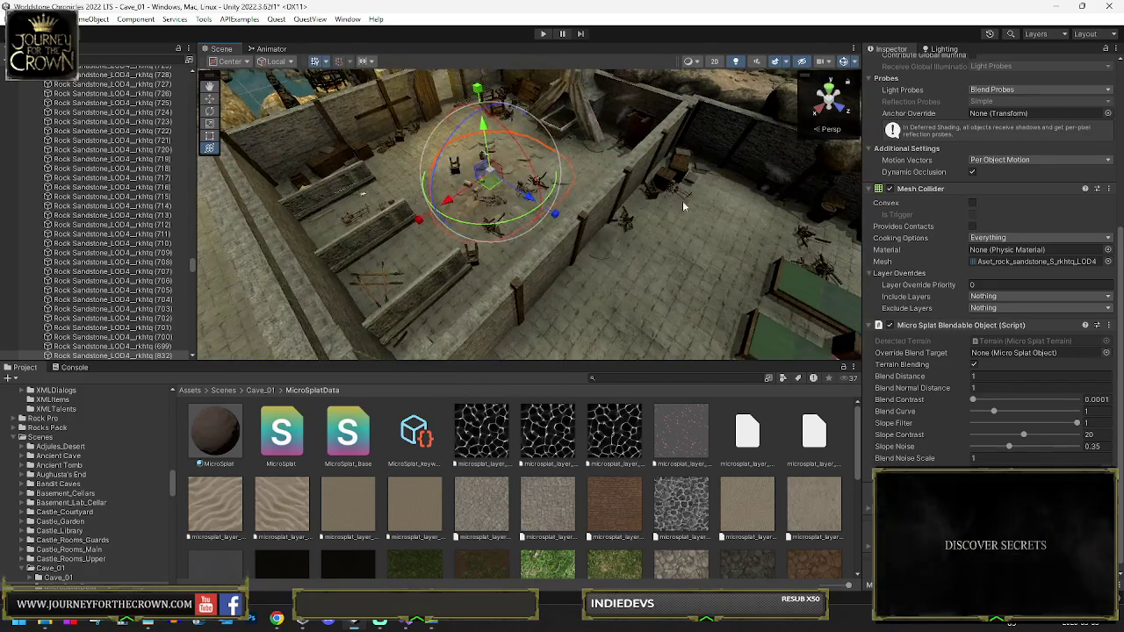
pyautogui.click(701, 237)
# Select the sandstone rock (834) by the wall, frame it, and slide it across the floor
pyautogui.scroll(6, 557, 184)
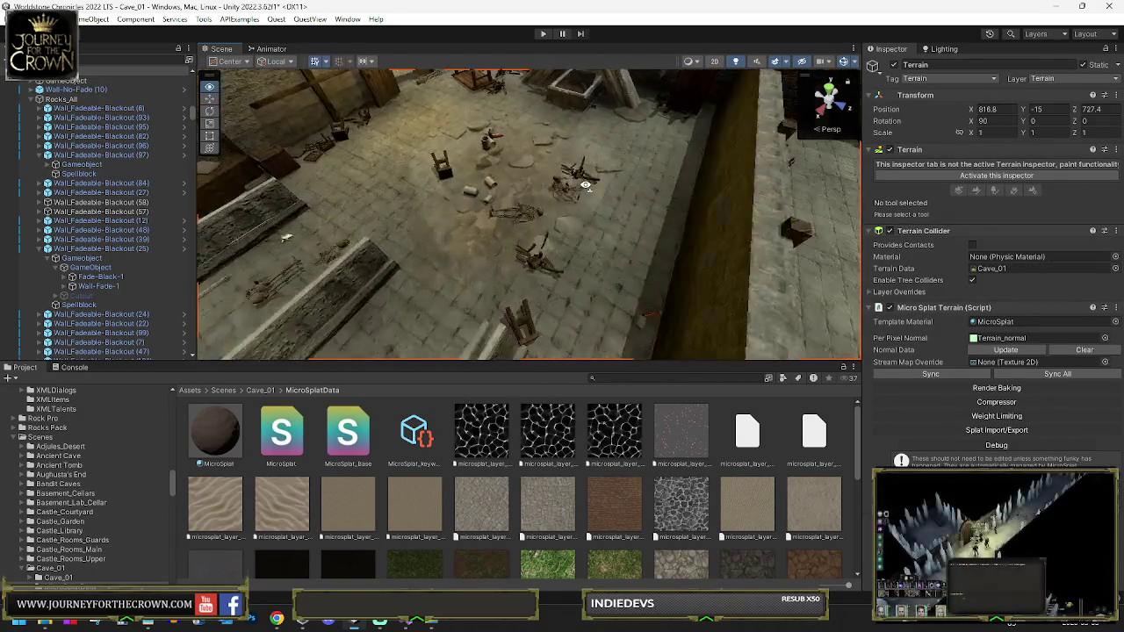
pyautogui.click(562, 168)
pyautogui.scroll(-5, 615, 193)
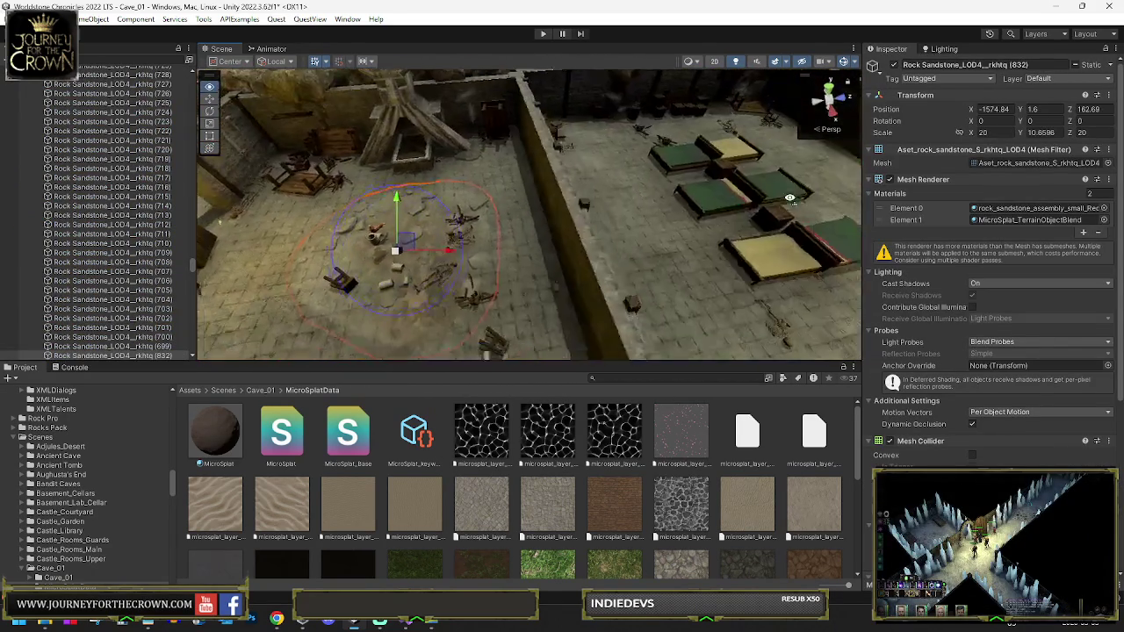
pyautogui.scroll(-3, 740, 210)
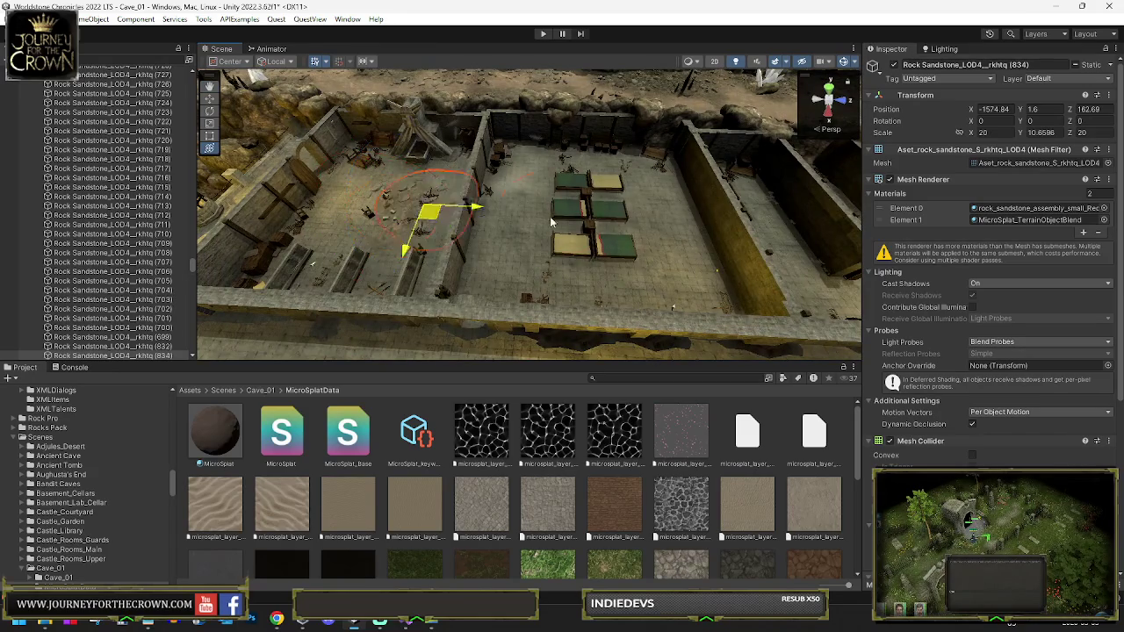
pyautogui.click(768, 172)
pyautogui.press('f')
pyautogui.moveTo(509, 204); pyautogui.dragTo(594, 249)
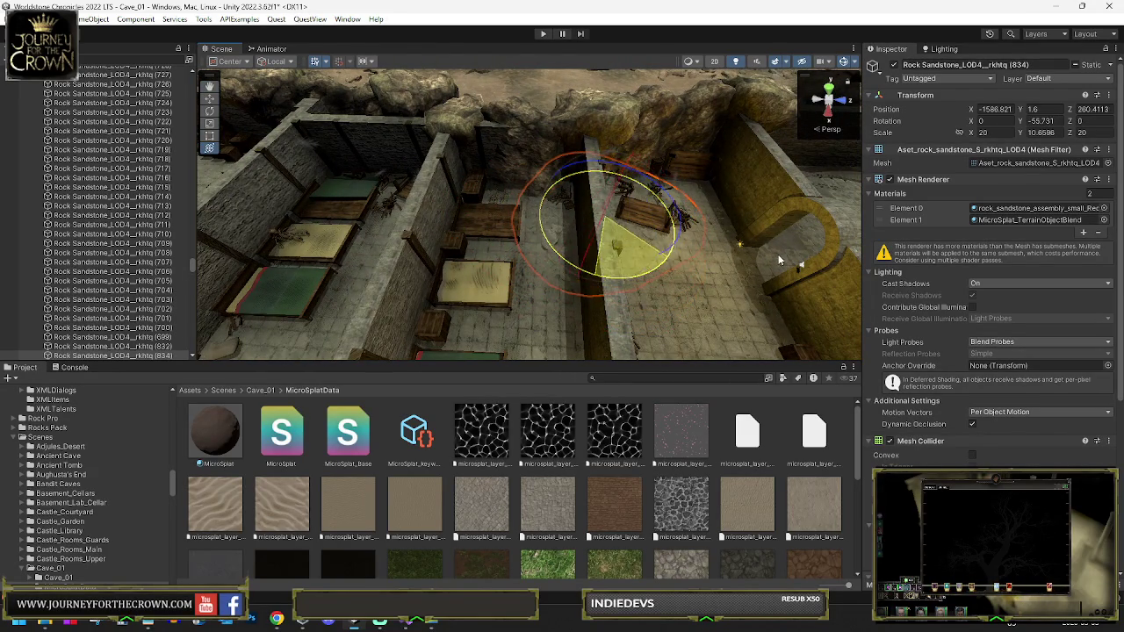
pyautogui.moveTo(683, 251)
pyautogui.mouseDown()
pyautogui.moveTo(682, 226)
pyautogui.moveTo(532, 230)
pyautogui.moveTo(667, 220)
pyautogui.moveTo(615, 227)
pyautogui.mouseUp()
# Duplicate the sandstone rock and slide the copy left across the floor
pyautogui.hotkey('ctrl', 'd')
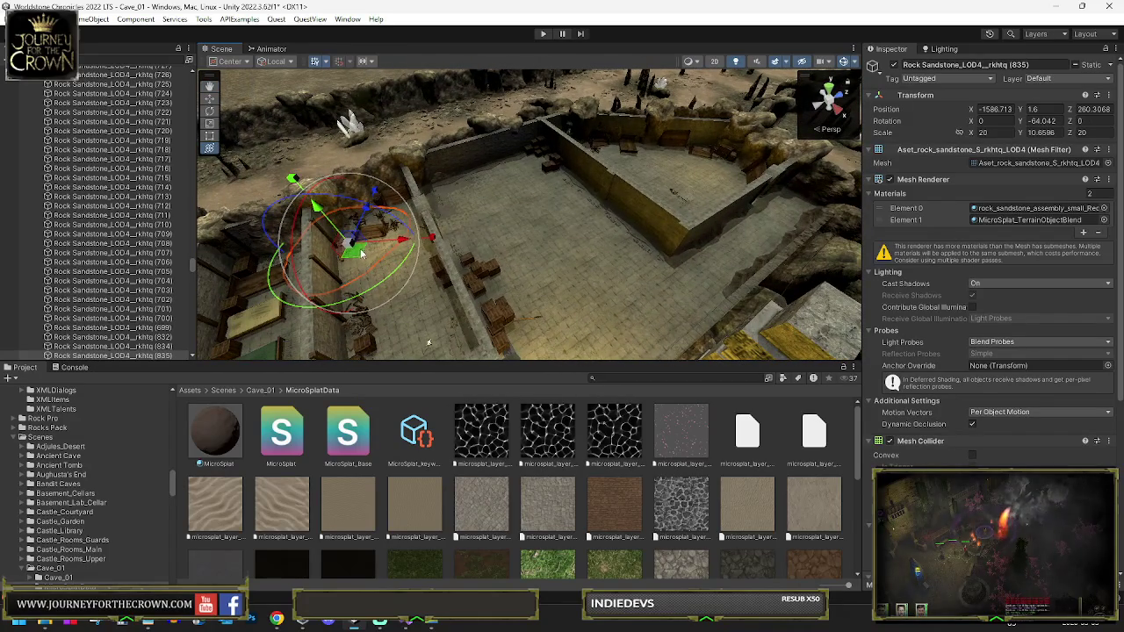
pyautogui.moveTo(746, 181); pyautogui.dragTo(501, 188)
pyautogui.press('f')
pyautogui.press('e')
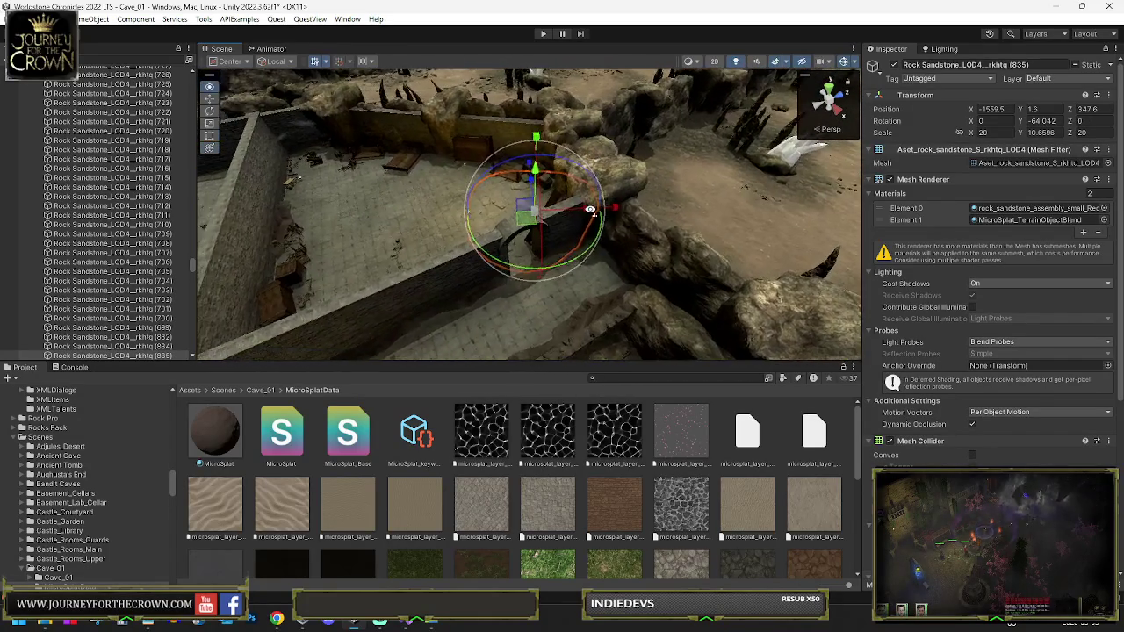
pyautogui.press('w')
pyautogui.moveTo(615, 261)
pyautogui.mouseDown()
pyautogui.moveTo(442, 208)
pyautogui.moveTo(309, 198)
pyautogui.moveTo(303, 214)
pyautogui.moveTo(449, 291)
pyautogui.mouseUp()
pyautogui.moveTo(527, 290)
pyautogui.mouseDown()
pyautogui.moveTo(751, 324)
pyautogui.moveTo(769, 313)
pyautogui.moveTo(745, 168)
pyautogui.mouseUp()
# Move the rock further left into the walled room and check its placement from a high view
pyautogui.moveTo(250, 187); pyautogui.dragTo(693, 261)
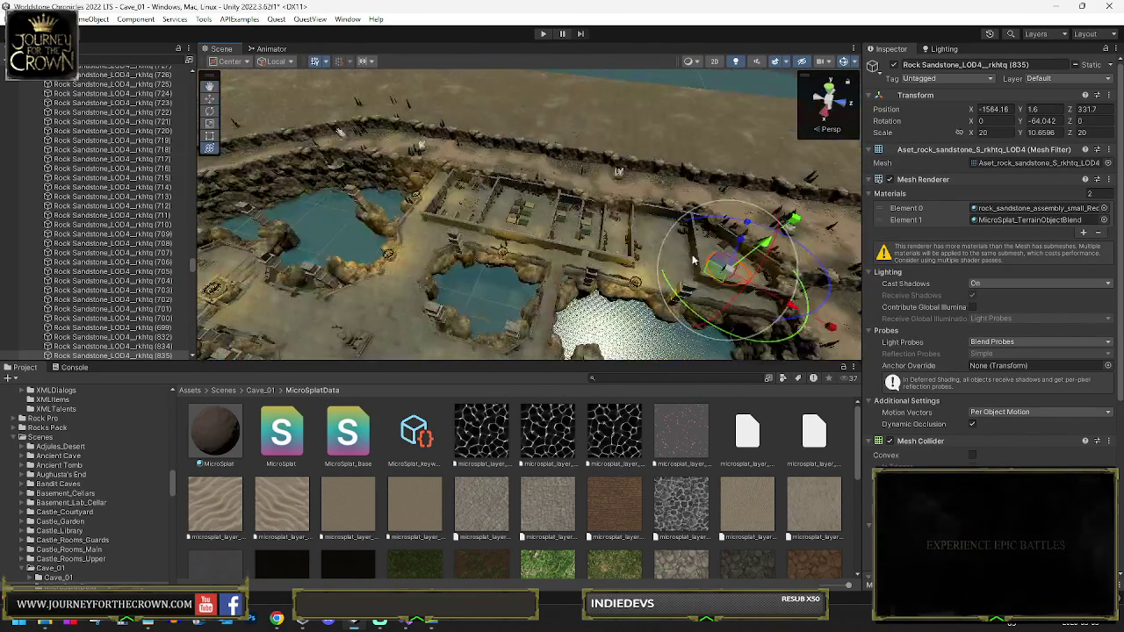
pyautogui.moveTo(634, 290); pyautogui.dragTo(296, 329)
pyautogui.press('f')
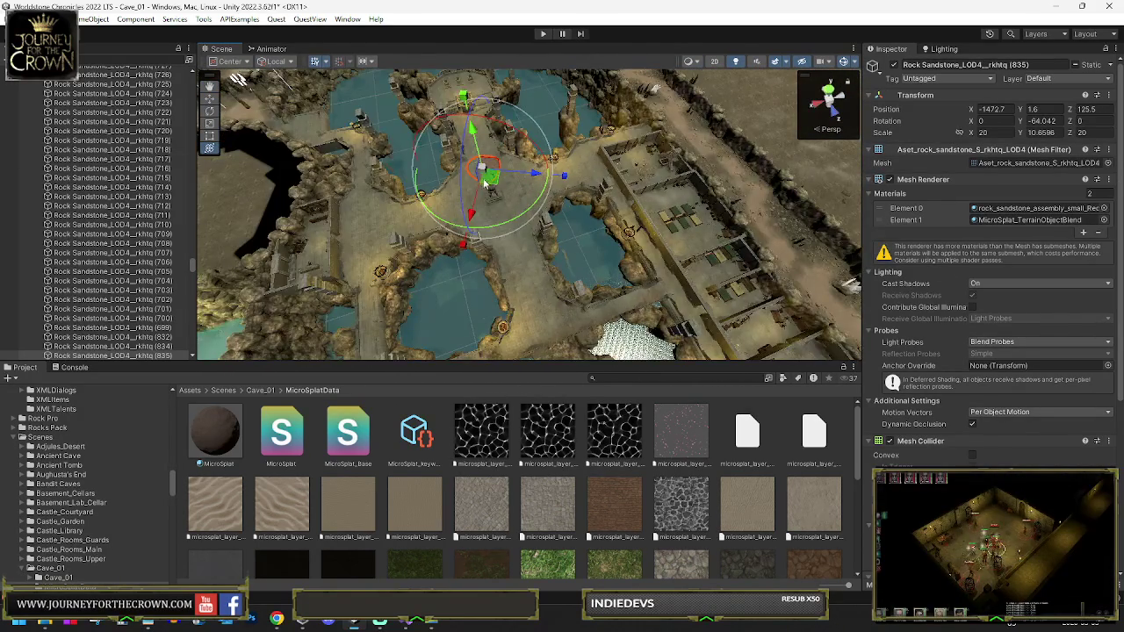
pyautogui.moveTo(348, 237); pyautogui.dragTo(254, 277)
pyautogui.press('f')
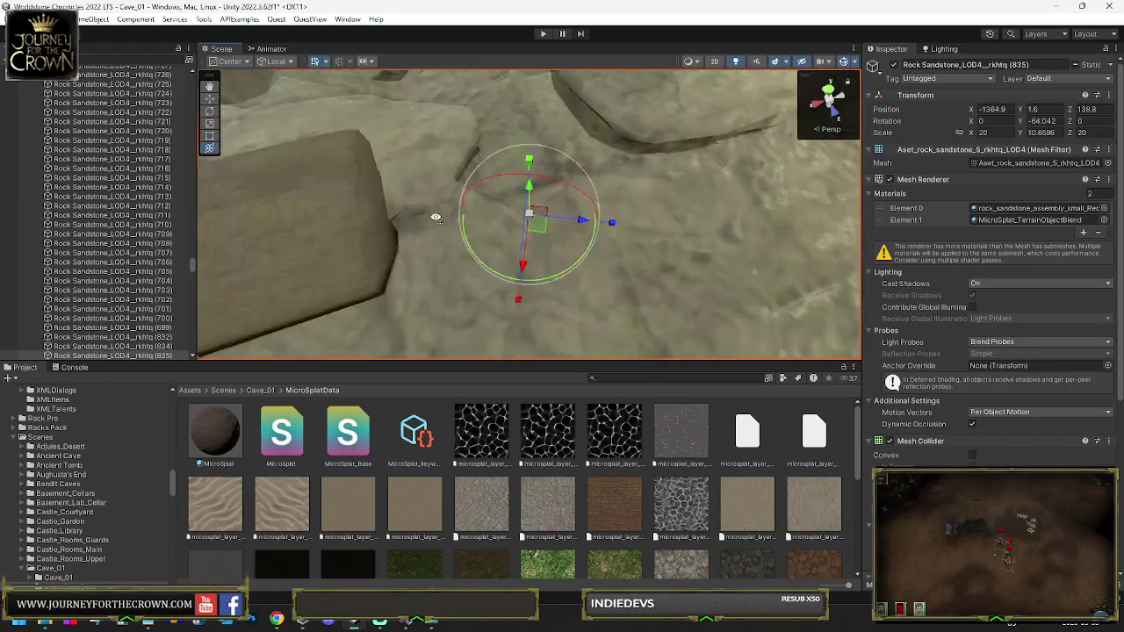
pyautogui.moveTo(309, 141)
pyautogui.mouseDown()
pyautogui.moveTo(569, 235)
pyautogui.moveTo(702, 326)
pyautogui.moveTo(659, 322)
pyautogui.moveTo(489, 251)
pyautogui.moveTo(378, 341)
pyautogui.moveTo(493, 273)
pyautogui.moveTo(439, 290)
pyautogui.mouseUp()
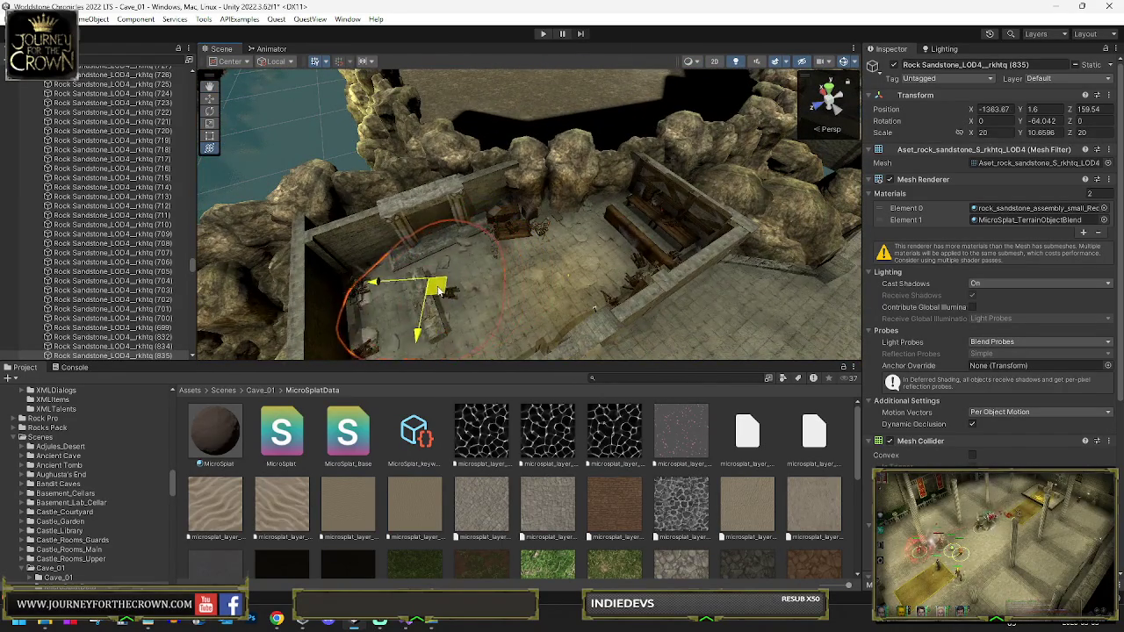
pyautogui.scroll(15, 133, 228)
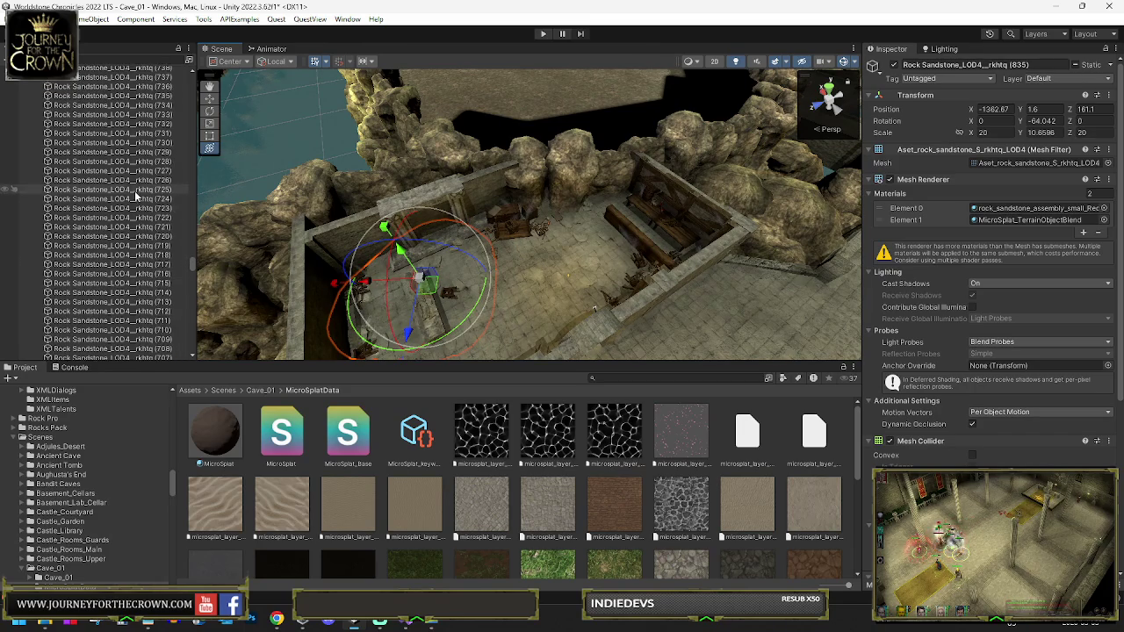
pyautogui.scroll(10, 141, 193)
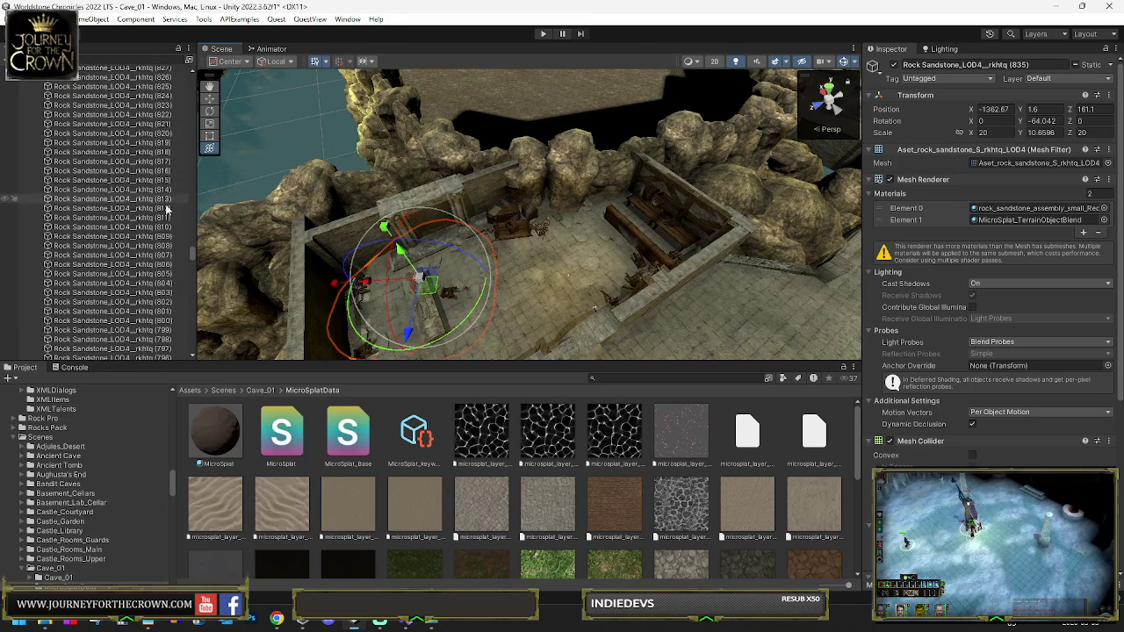
pyautogui.scroll(2, 132, 176)
# Select all the Rock Sandstone objects under Rock Flats and remove their Mesh Collider components
pyautogui.click(103, 80)
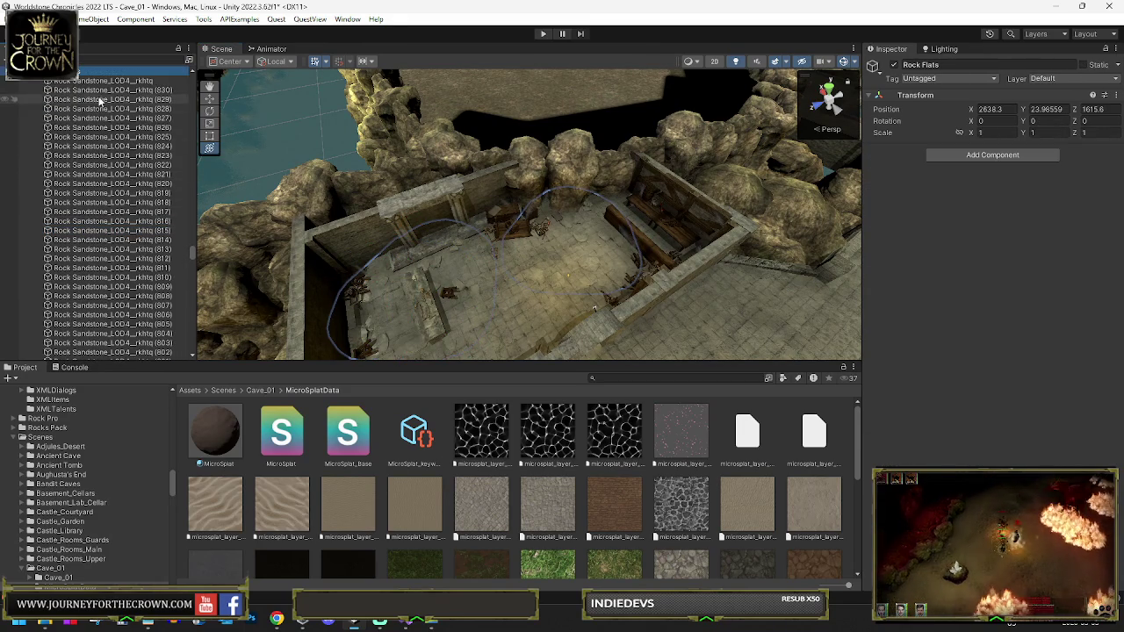
pyautogui.moveTo(194, 247); pyautogui.dragTo(200, 348)
pyautogui.keyDown('shift'); pyautogui.click(146, 347); pyautogui.keyUp('shift')
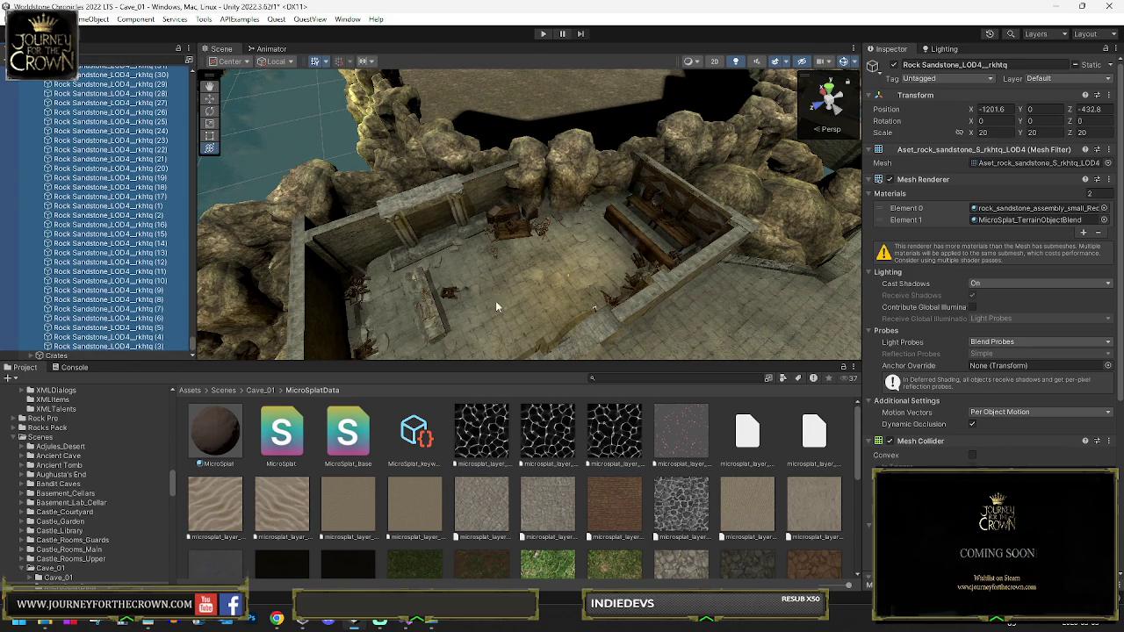
pyautogui.rightClick(919, 443)
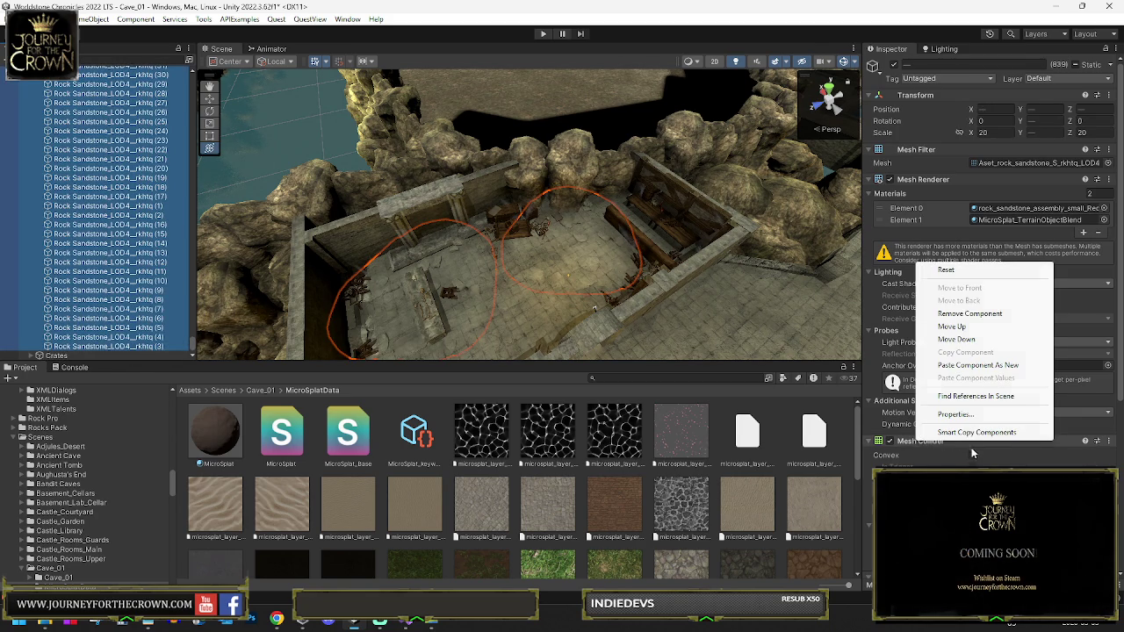
pyautogui.click(972, 315)
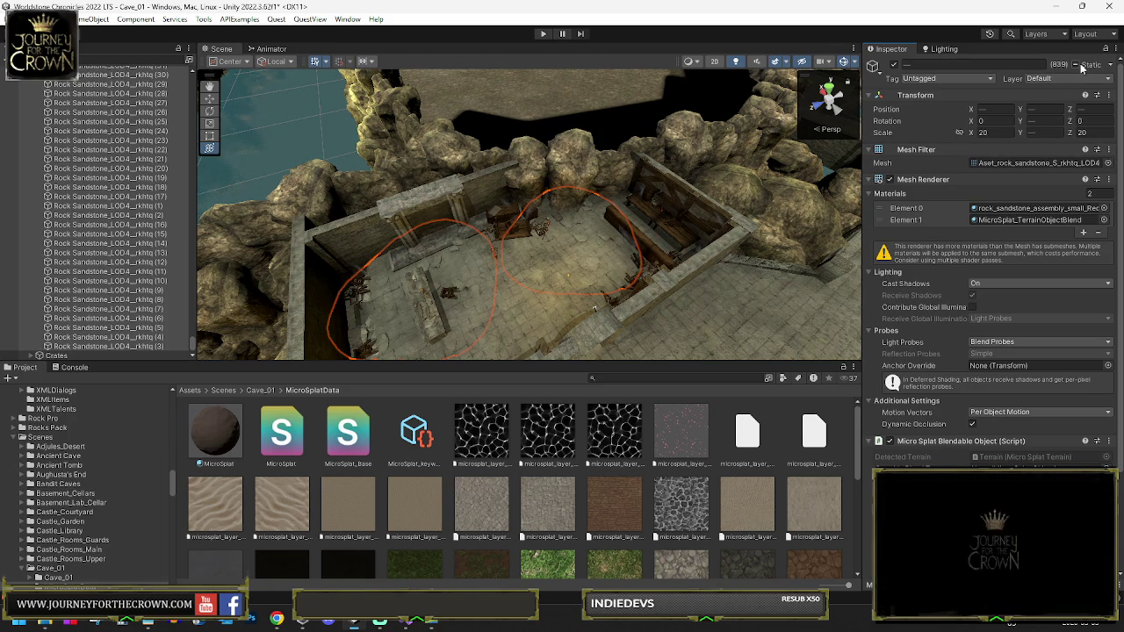
# Set the sandstone rocks' Static flags to Everything and save the scene
pyautogui.click(1112, 65)
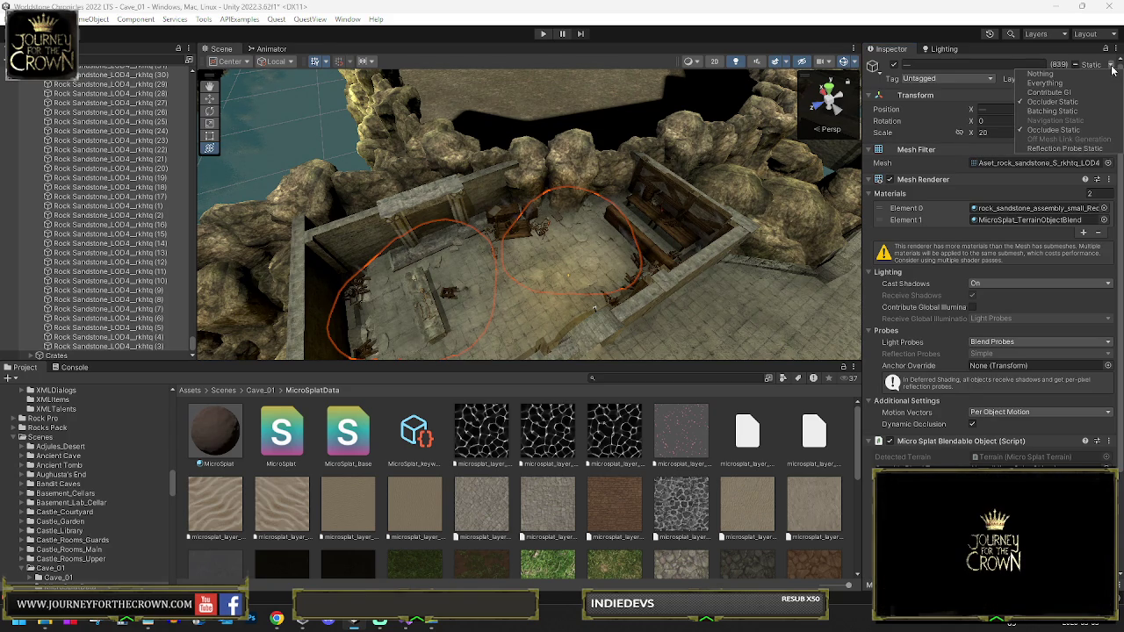
pyautogui.click(1112, 66)
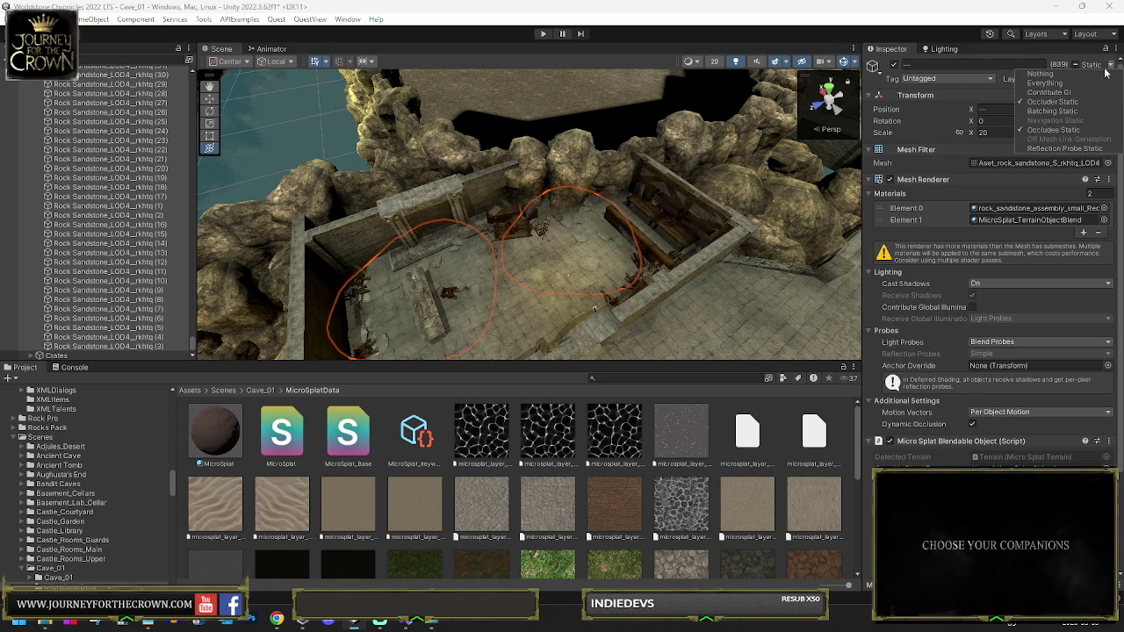
pyautogui.click(1058, 84)
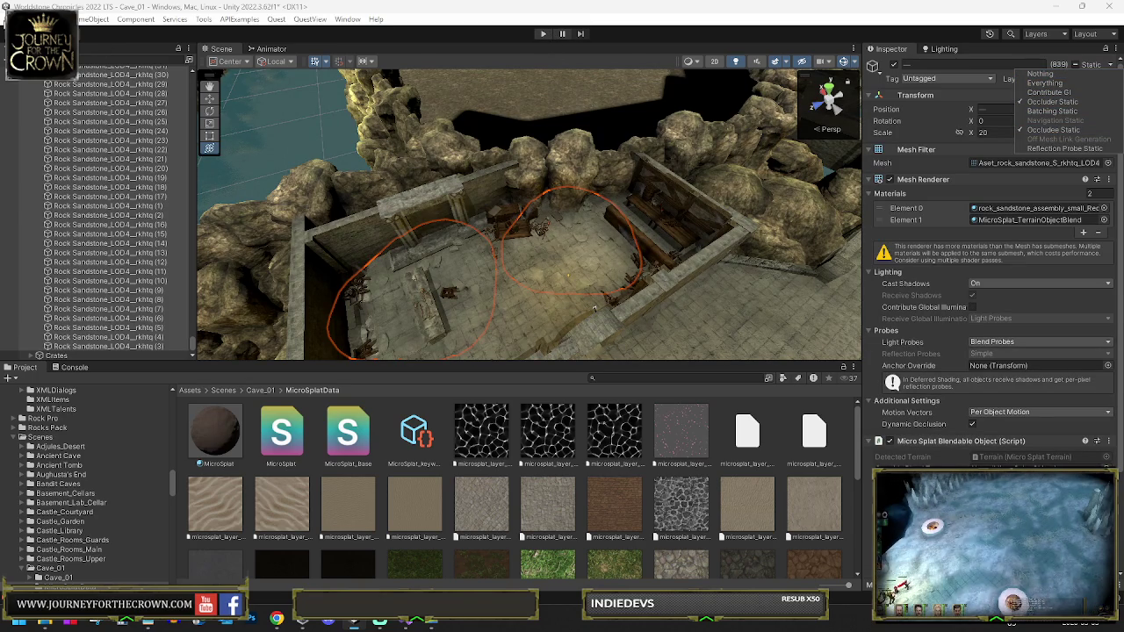
pyautogui.click(12, 19)
pyautogui.click(31, 78)
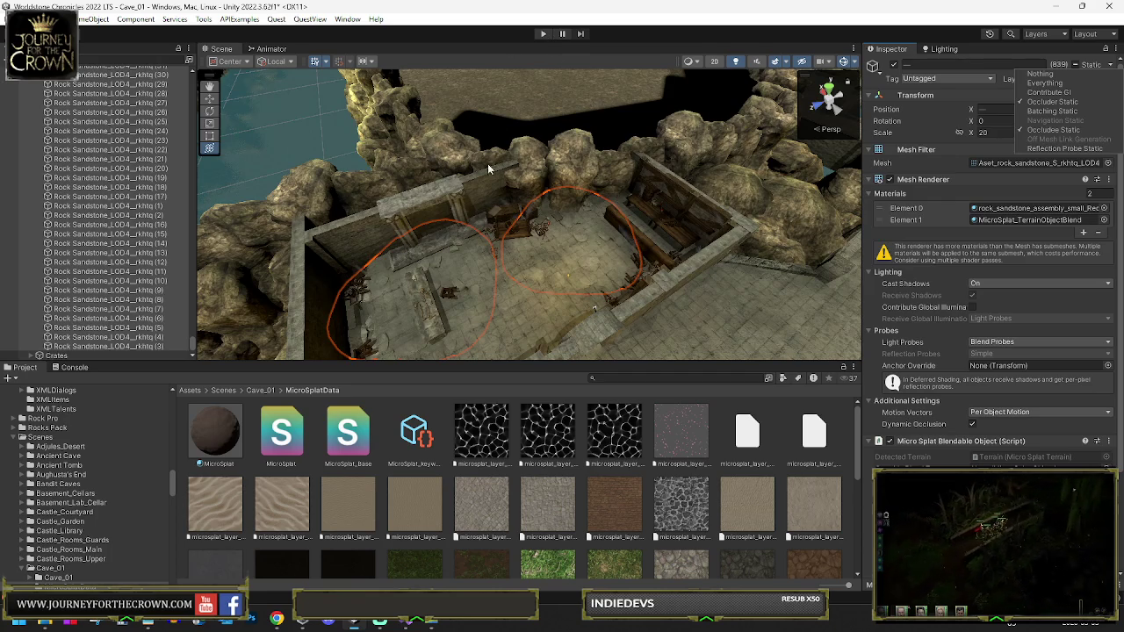
# Enter Play mode and, once Cave_01 loads, drag-select the whole party
pyautogui.click(544, 35)
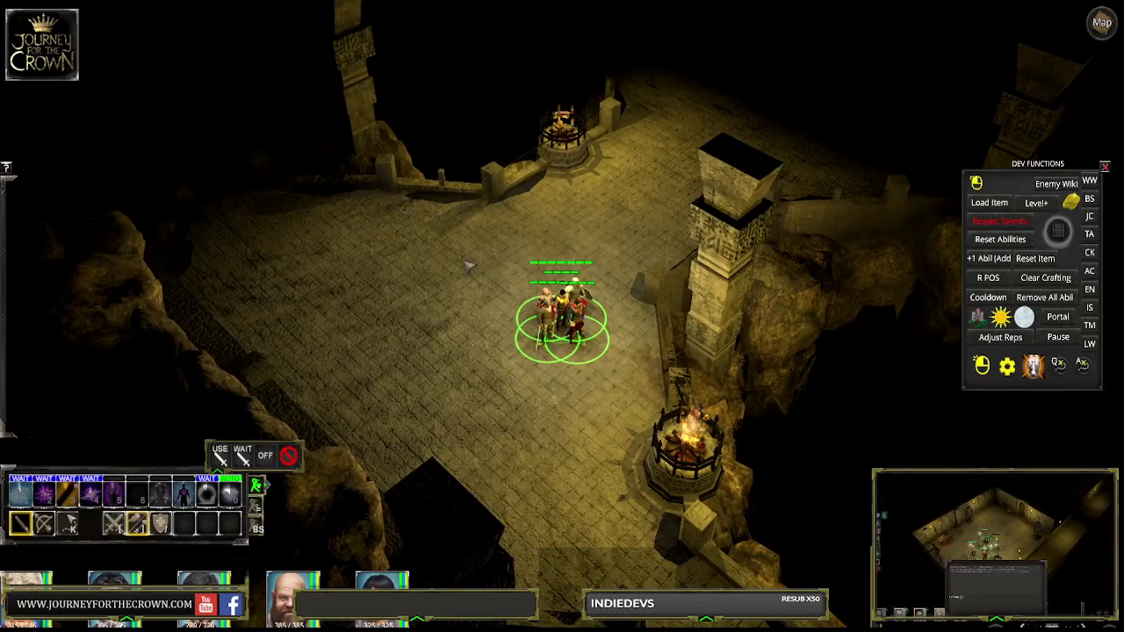
pyautogui.moveTo(439, 230); pyautogui.dragTo(634, 485)
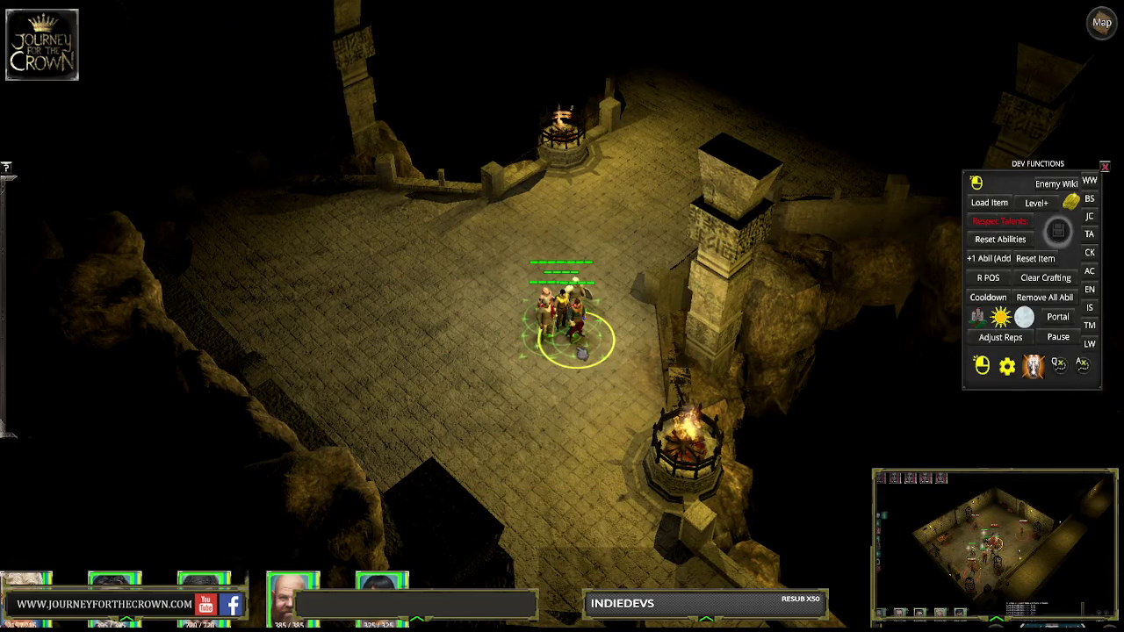
# Walk the party east down the walkway, reselect everyone, and lead them across the stone bridge
pyautogui.click(677, 135)
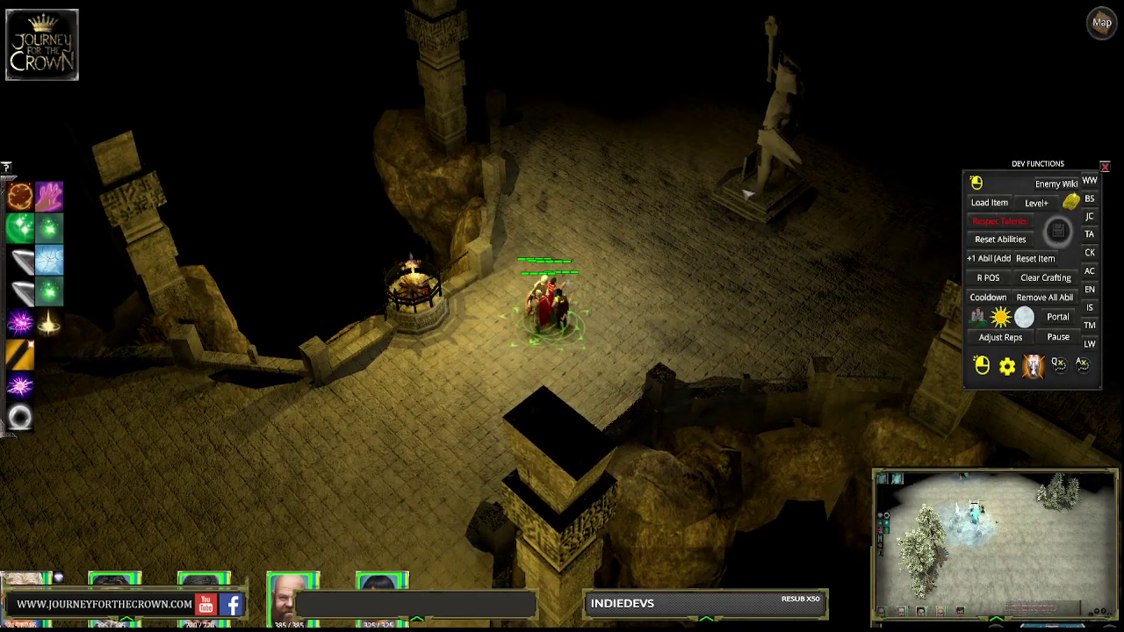
pyautogui.click(683, 279)
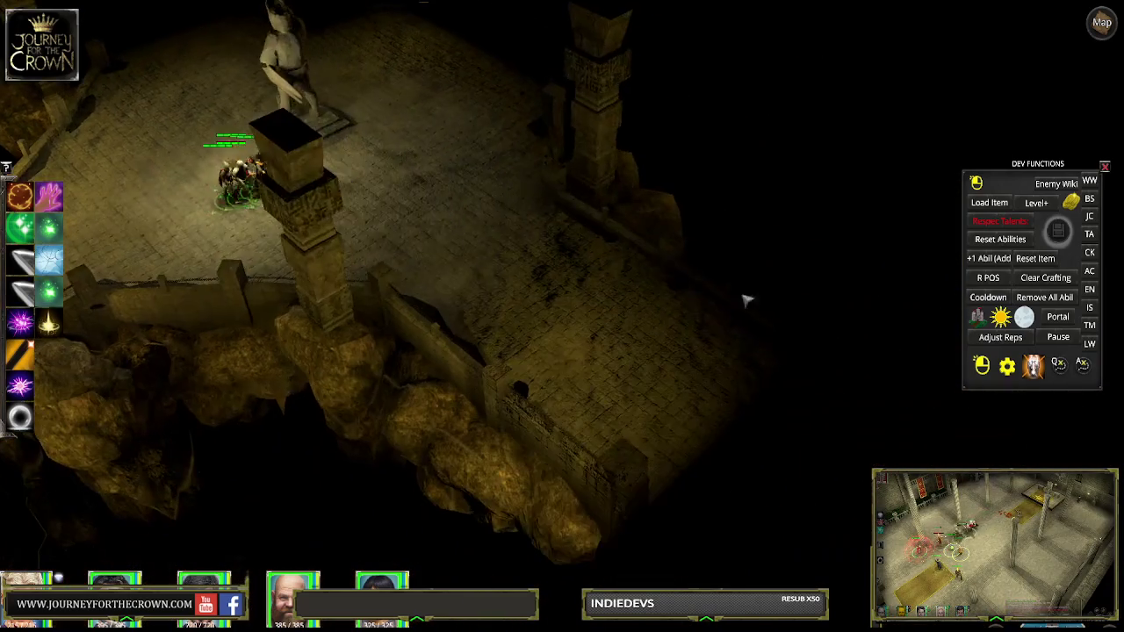
pyautogui.click(603, 314)
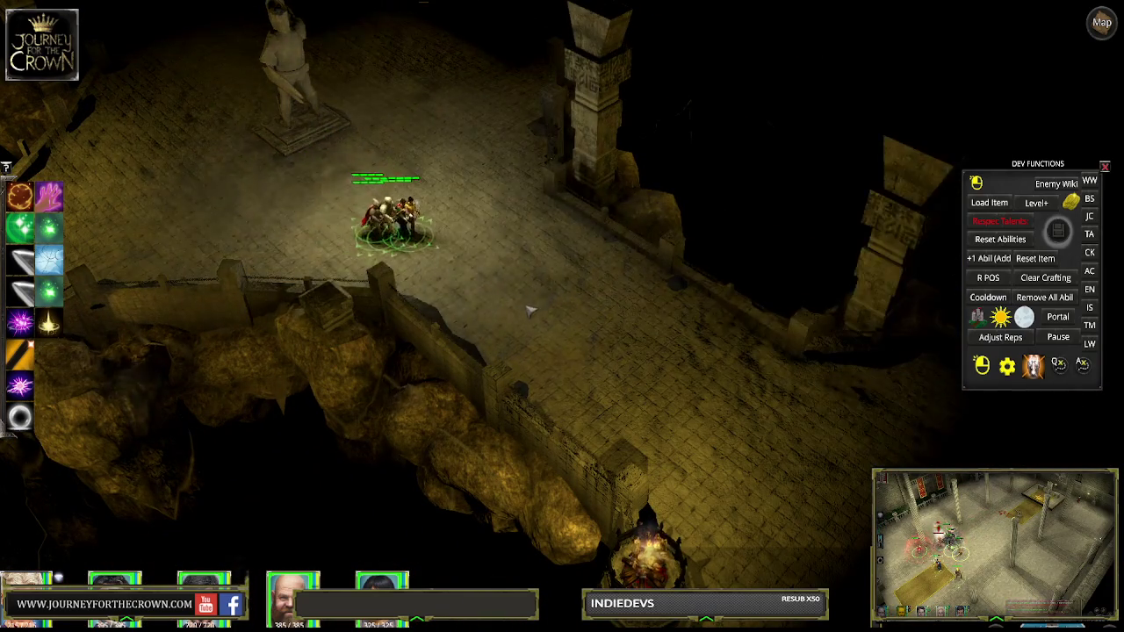
pyautogui.click(503, 345)
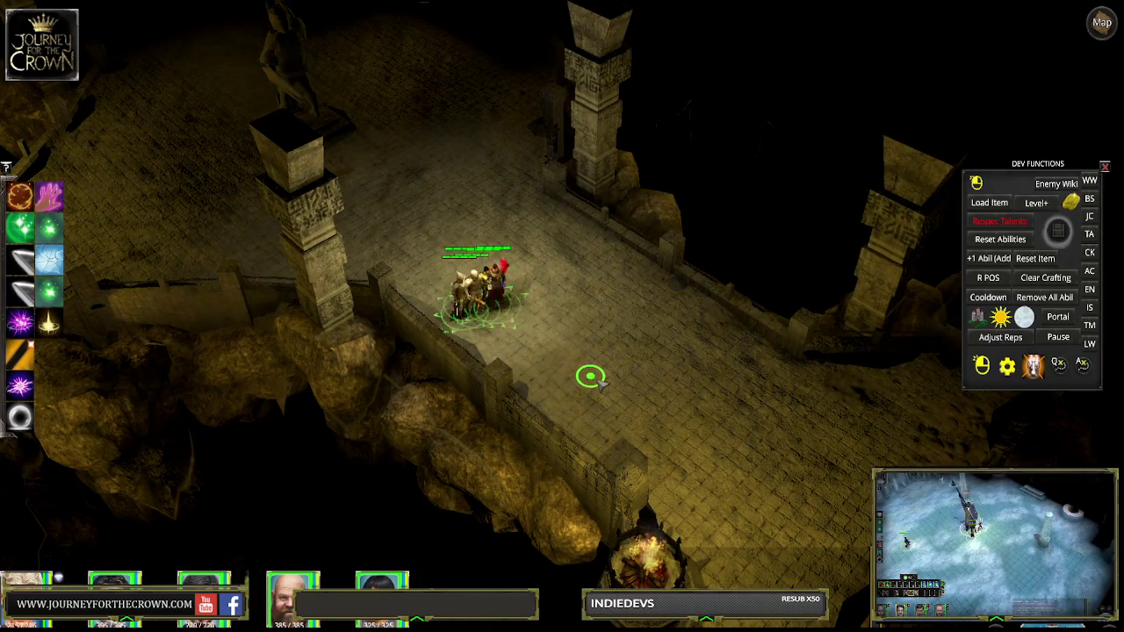
pyautogui.moveTo(451, 243); pyautogui.dragTo(607, 395)
pyautogui.click(748, 409)
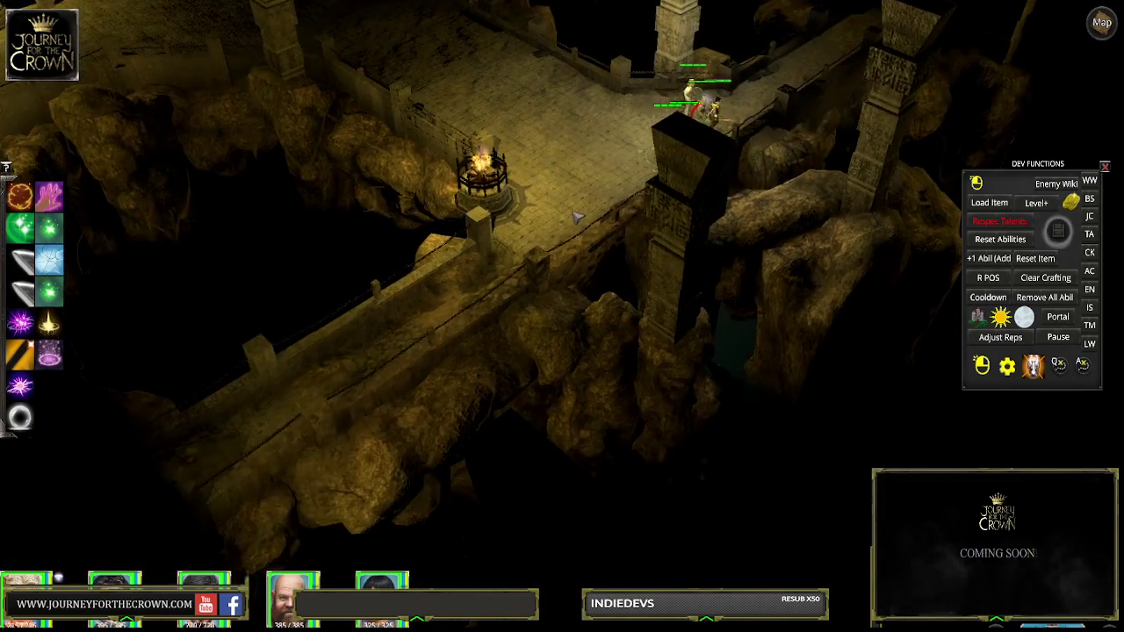
pyautogui.click(483, 294)
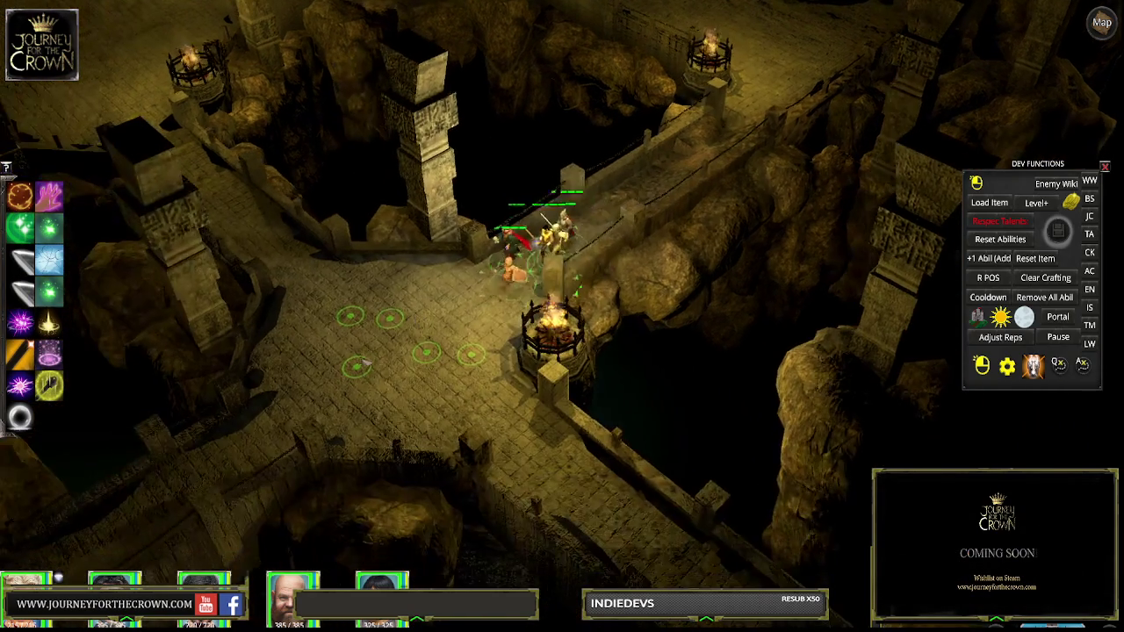
pyautogui.click(630, 454)
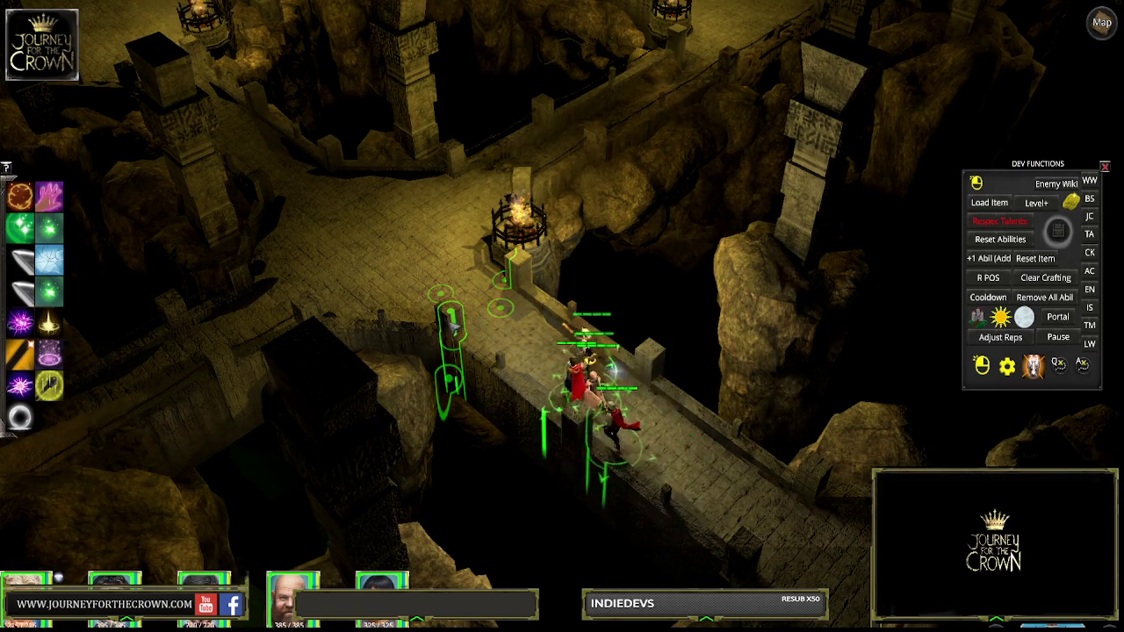
pyautogui.click(634, 437)
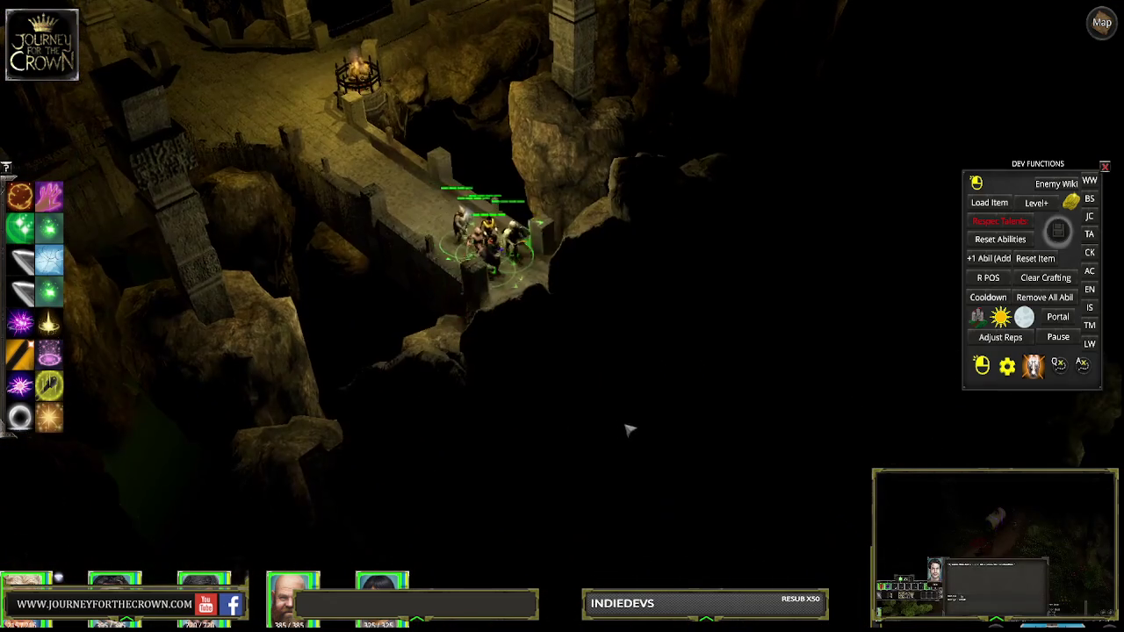
pyautogui.click(629, 430)
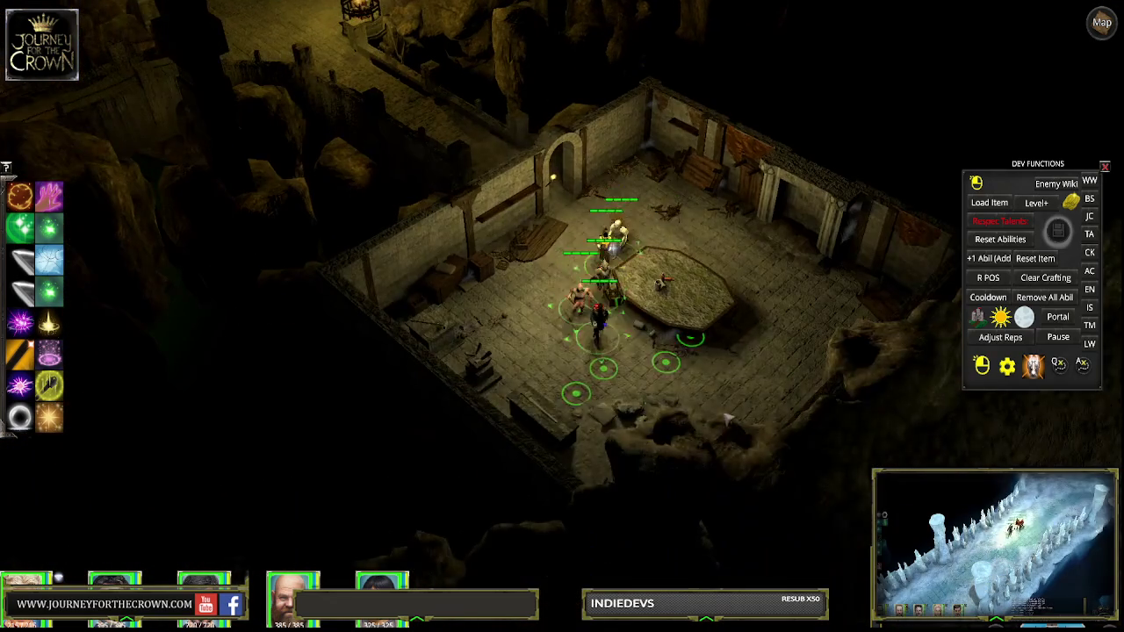
# Move the party to the room's right side, then out through the gap in the wall
pyautogui.click(771, 384)
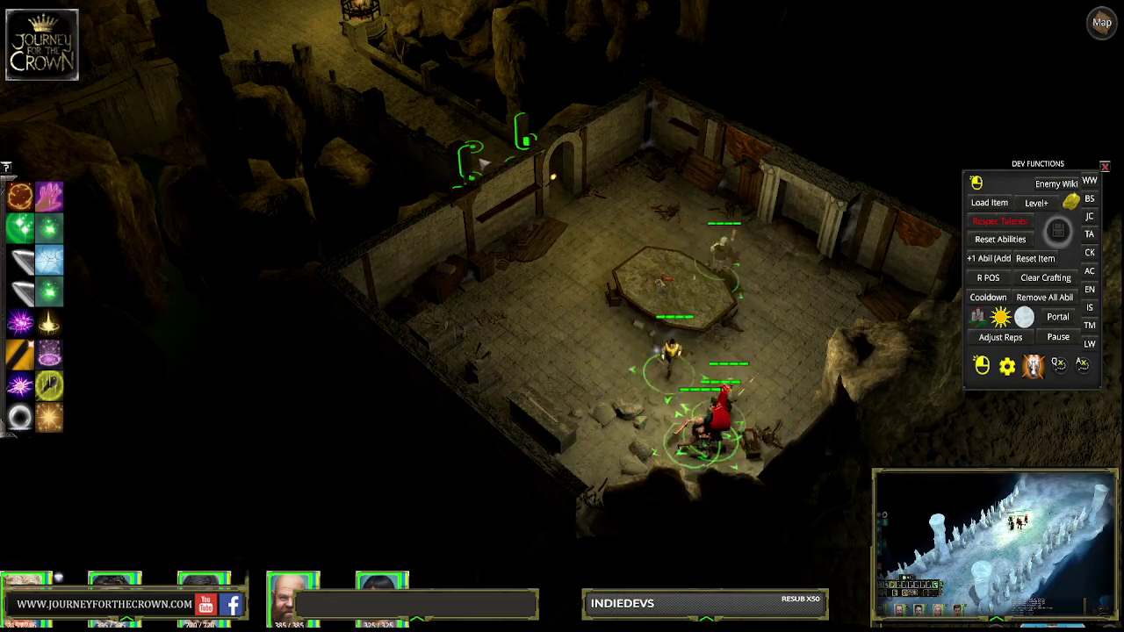
pyautogui.click(430, 140)
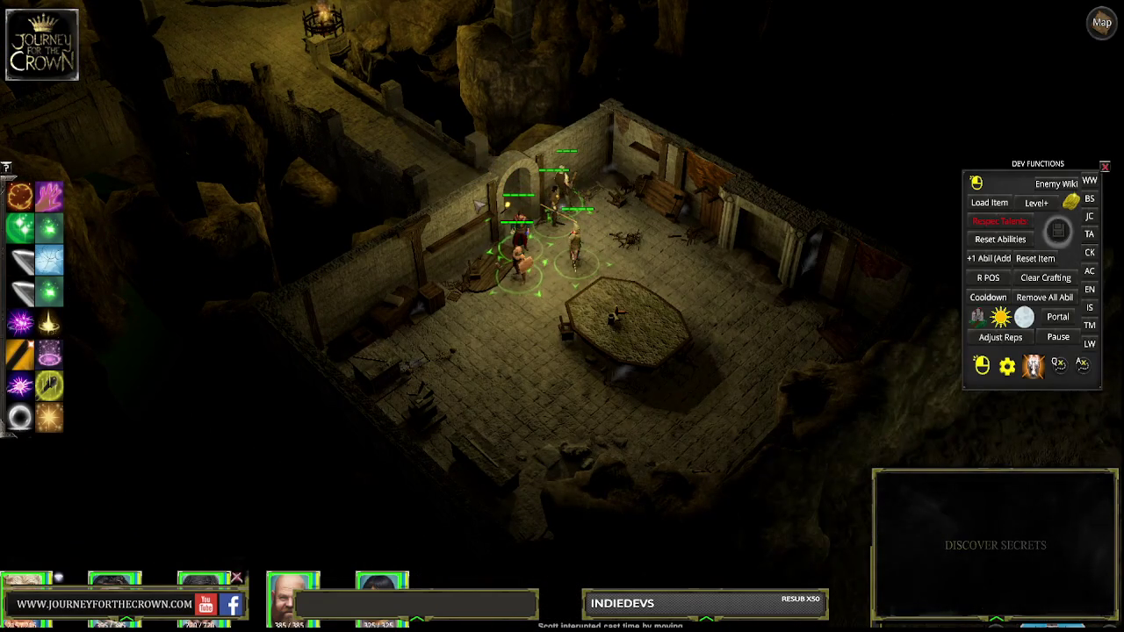
pyautogui.click(457, 174)
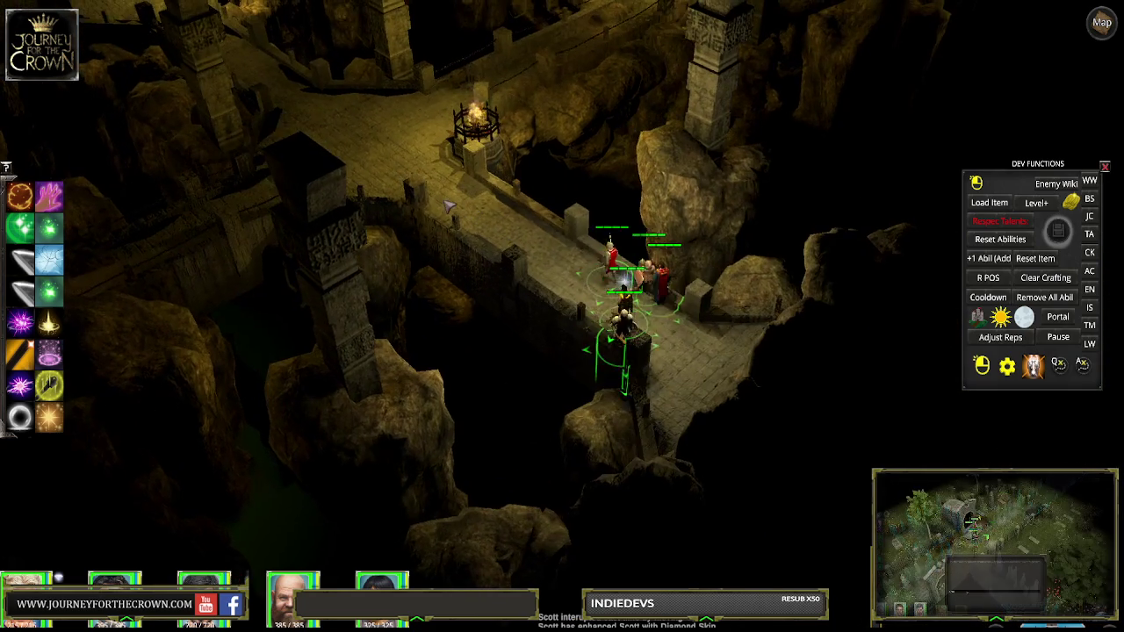
# Walk the party through the courtyard and upper floor, past the stairs, and into the rocky cavern
pyautogui.click(481, 250)
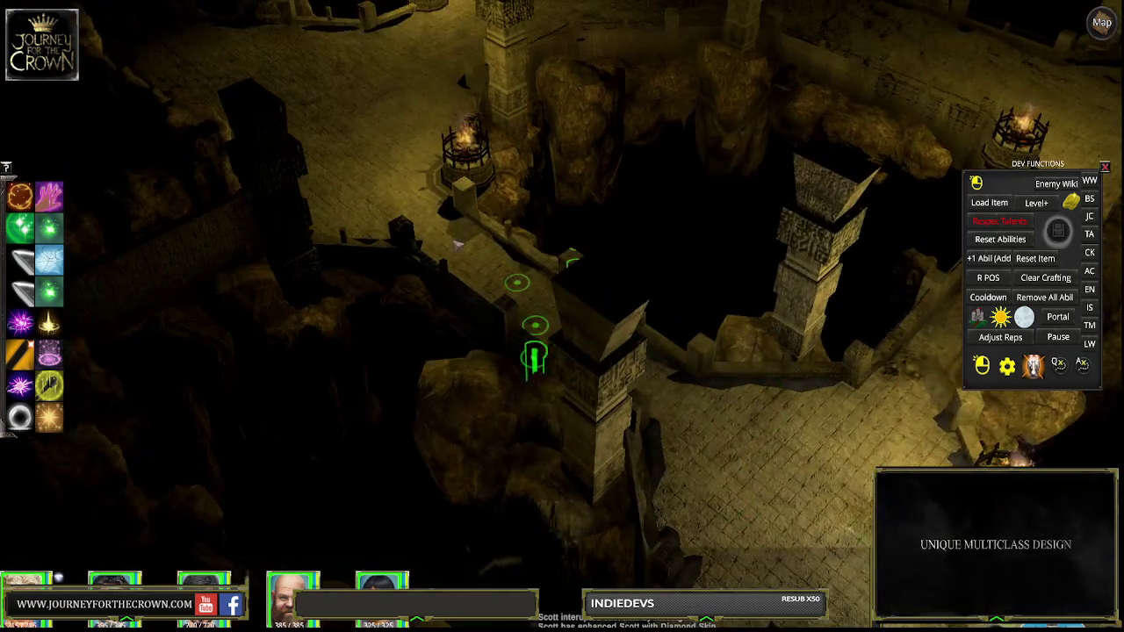
pyautogui.click(446, 209)
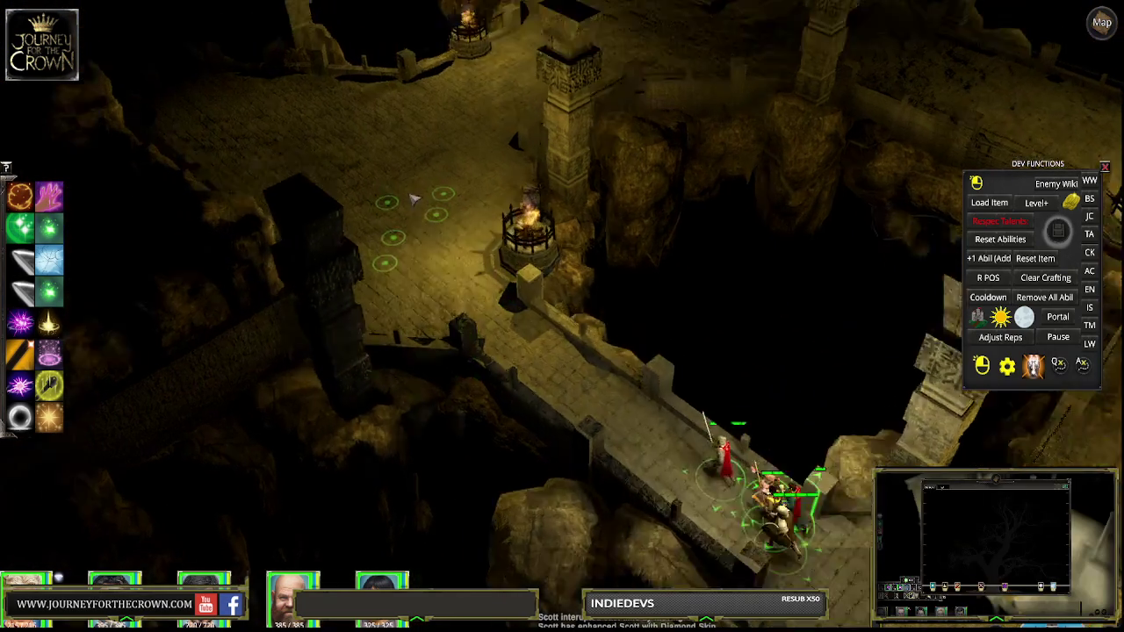
pyautogui.click(418, 229)
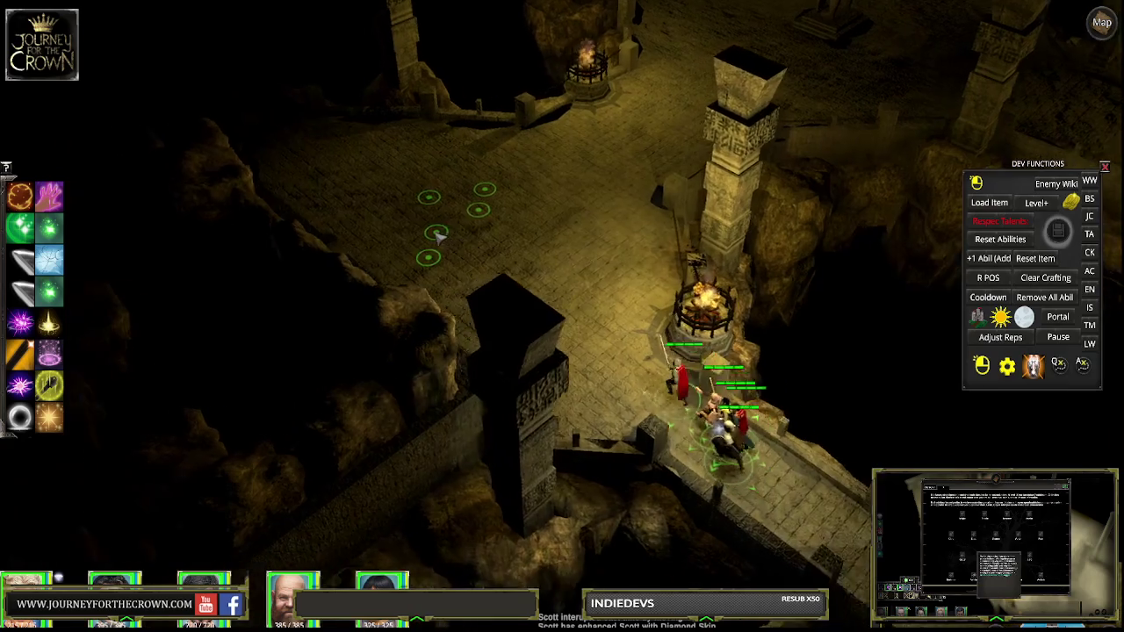
pyautogui.click(465, 237)
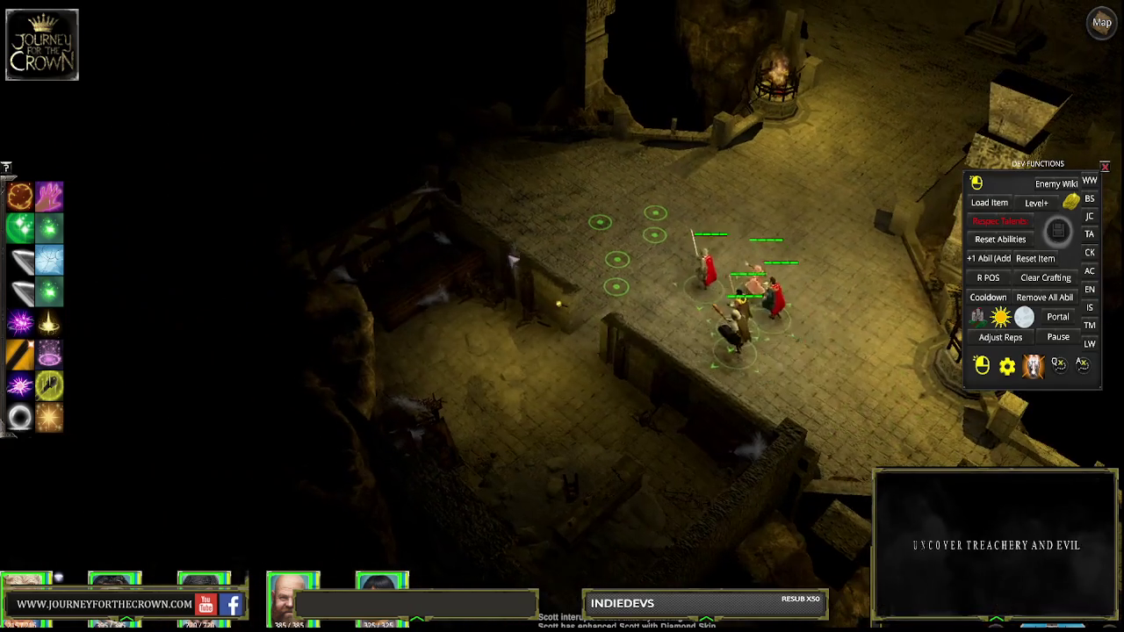
pyautogui.click(498, 367)
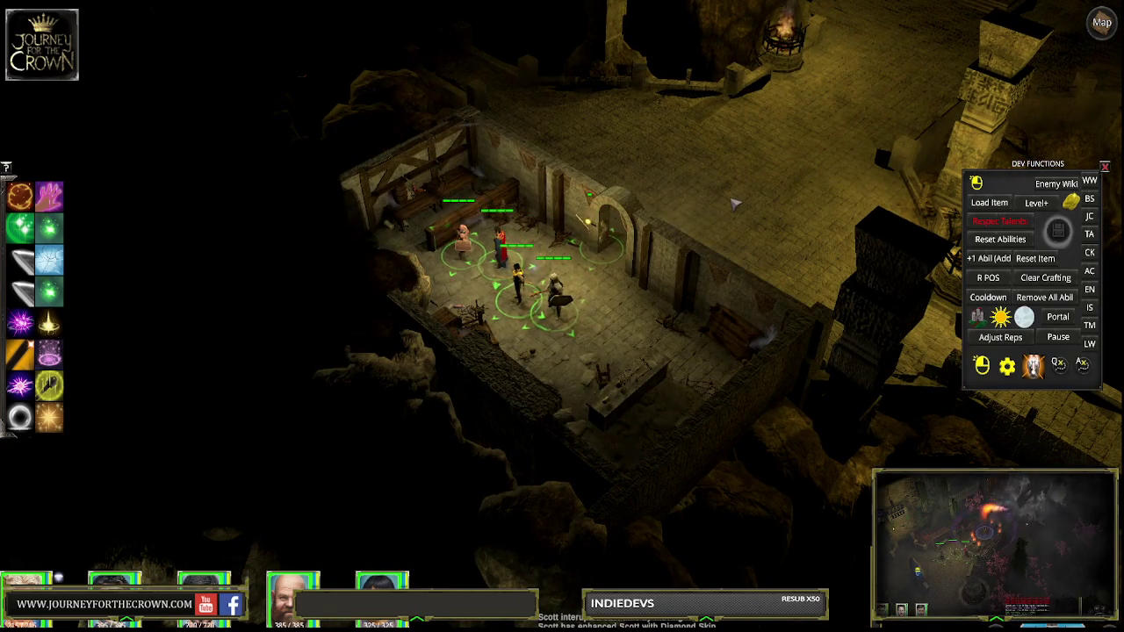
pyautogui.click(542, 176)
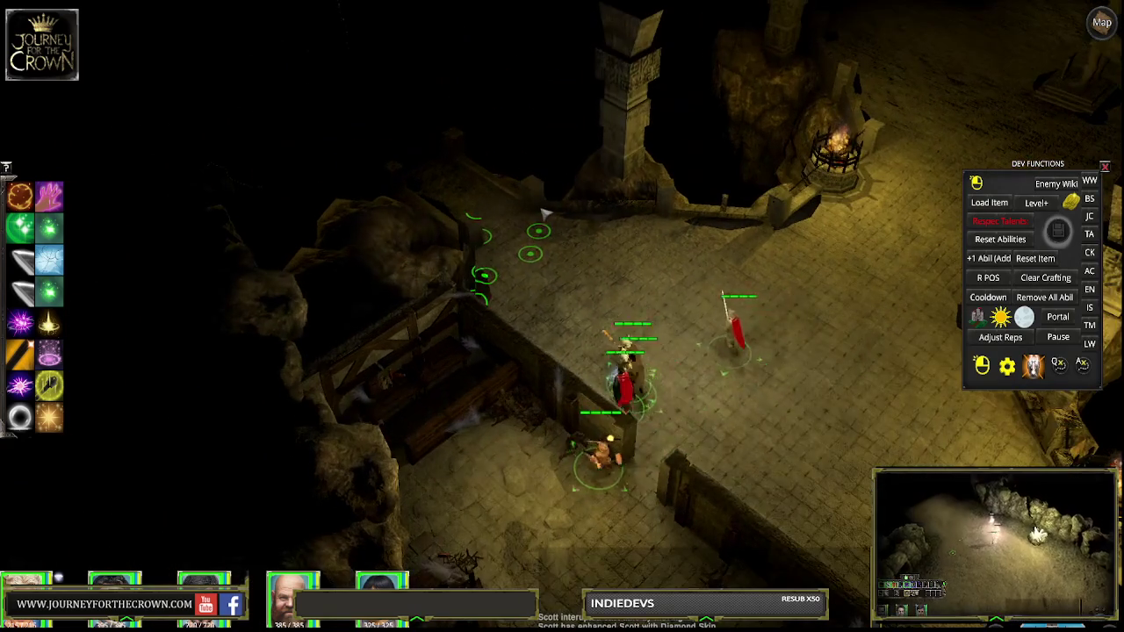
pyautogui.click(719, 347)
pyautogui.click(615, 531)
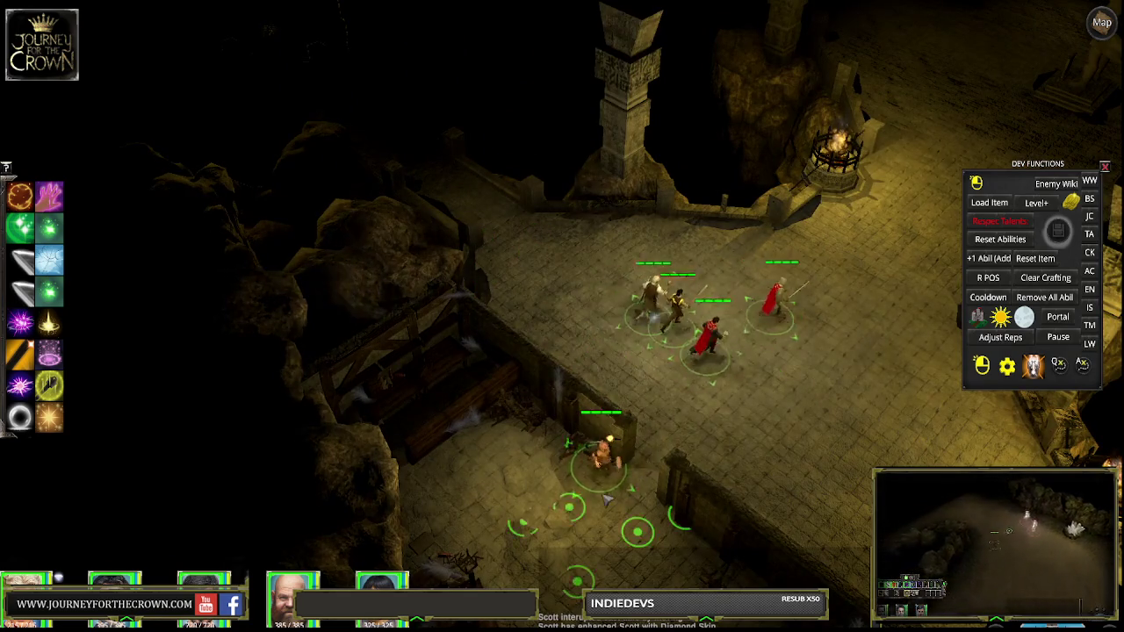
pyautogui.click(698, 283)
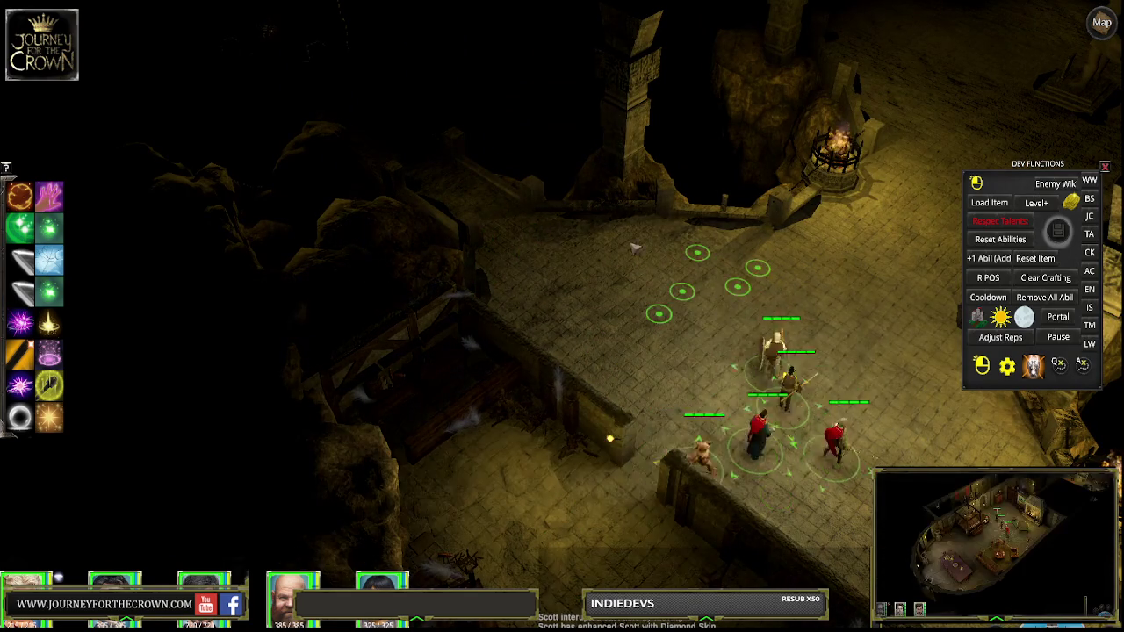
pyautogui.click(477, 191)
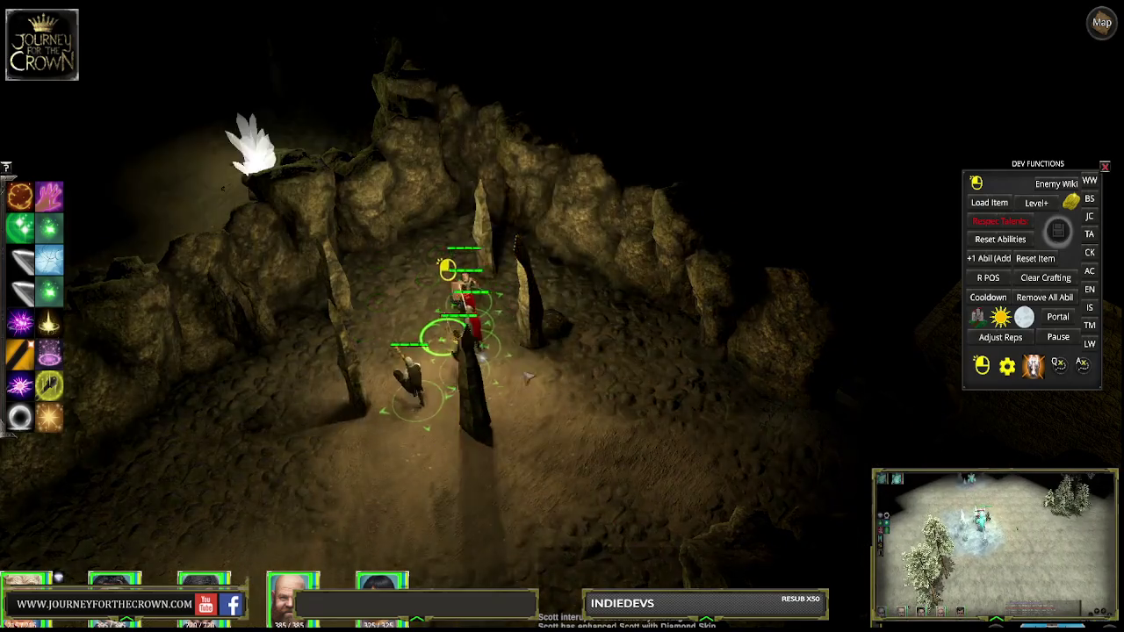
pyautogui.click(612, 443)
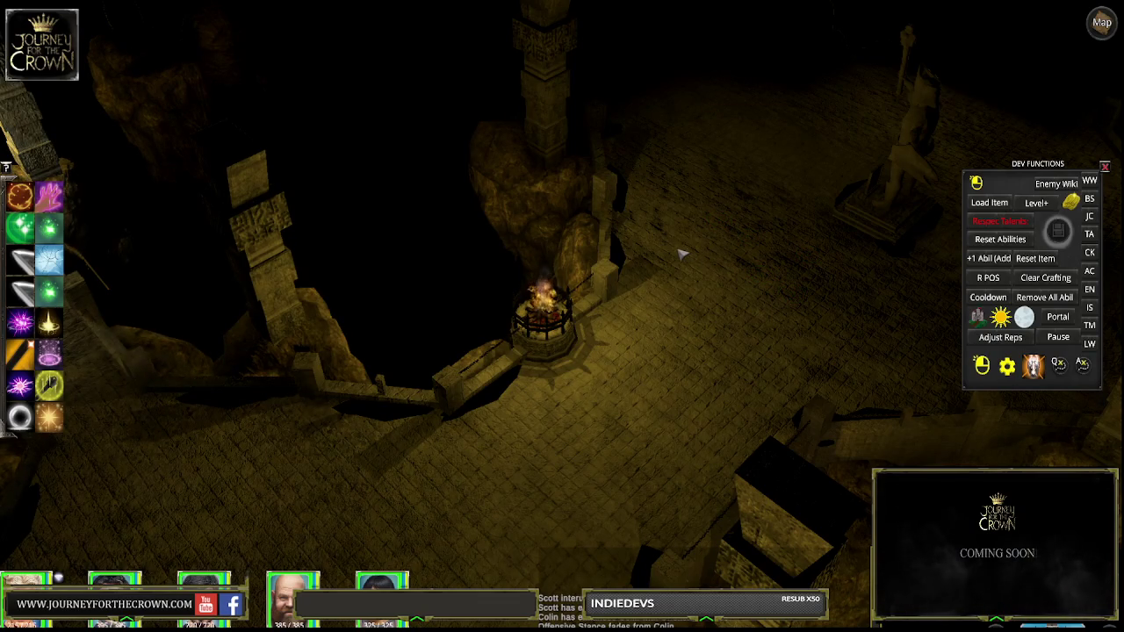
# Walk the party past the fire brazier and up onto the throne dais
pyautogui.click(700, 161)
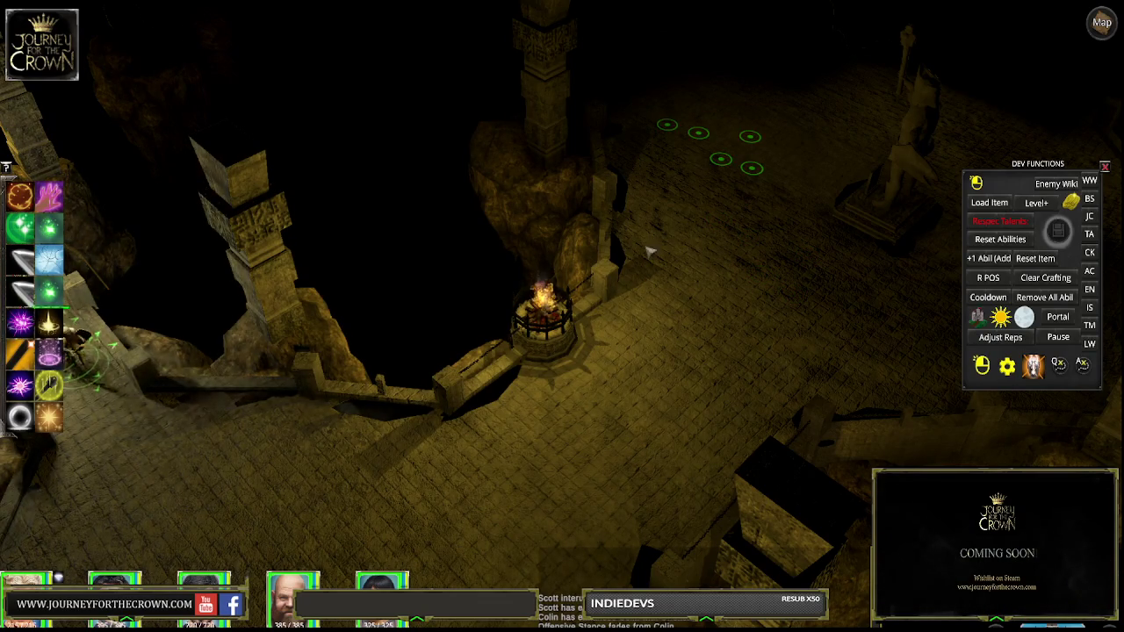
pyautogui.click(747, 244)
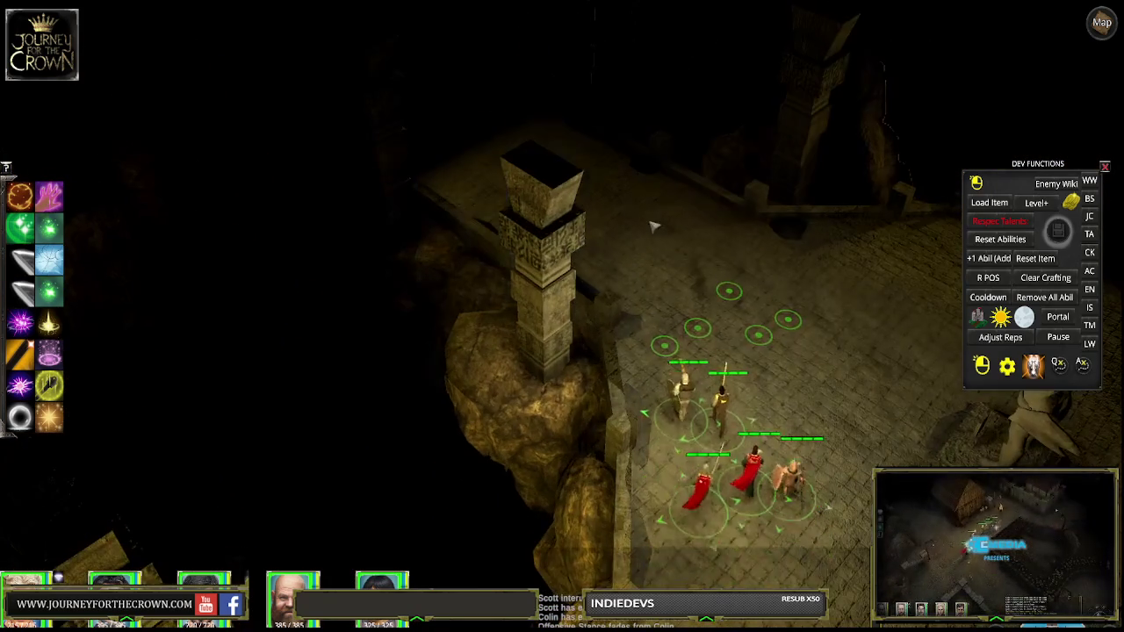
pyautogui.click(514, 197)
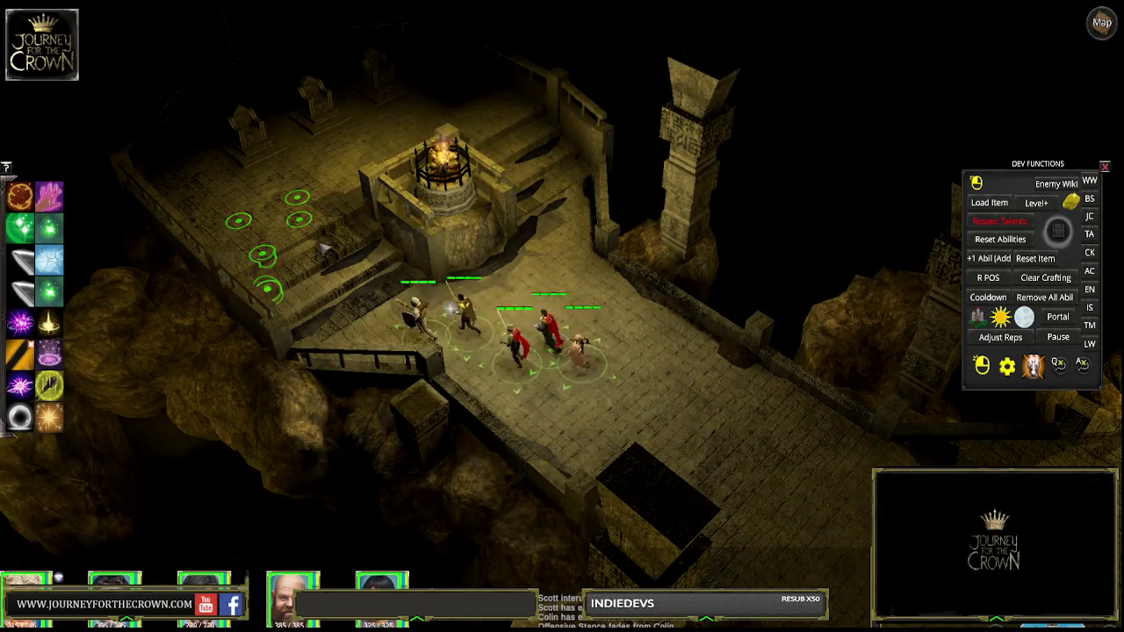
pyautogui.click(338, 143)
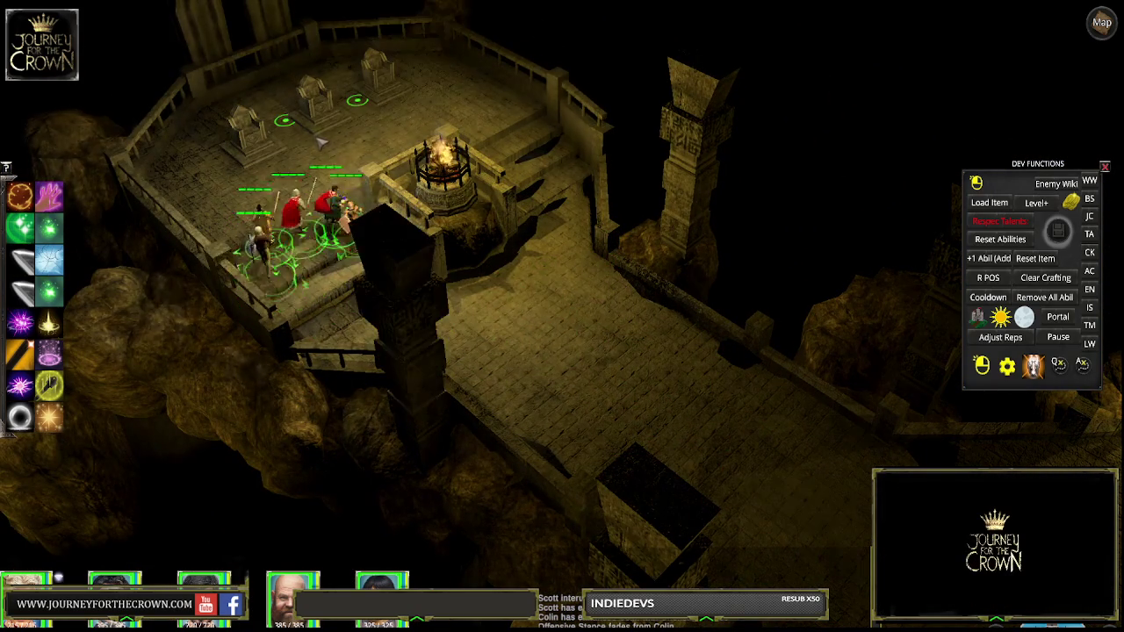
# Take the party down the stone walkway, then bring it back to gather left of the brazier
pyautogui.click(514, 191)
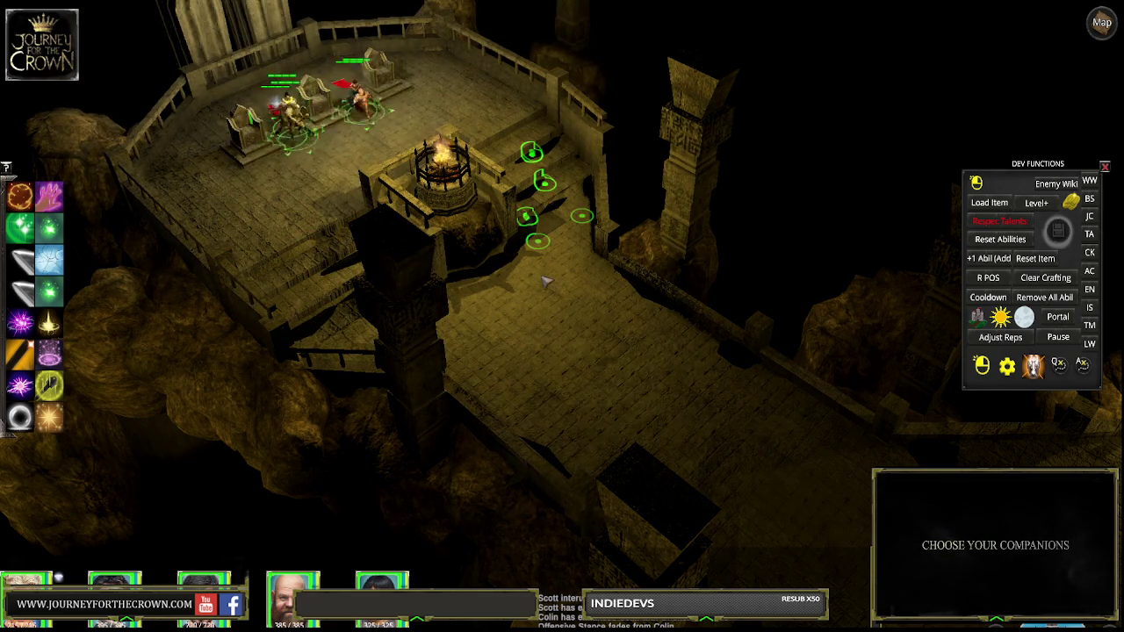
pyautogui.click(596, 369)
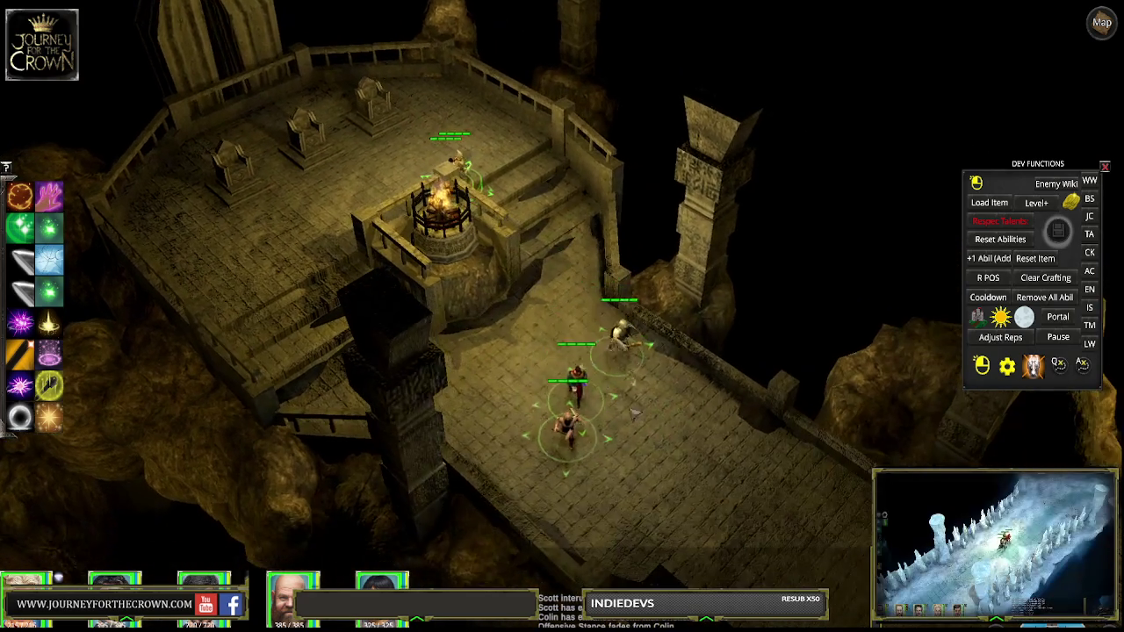
pyautogui.click(646, 457)
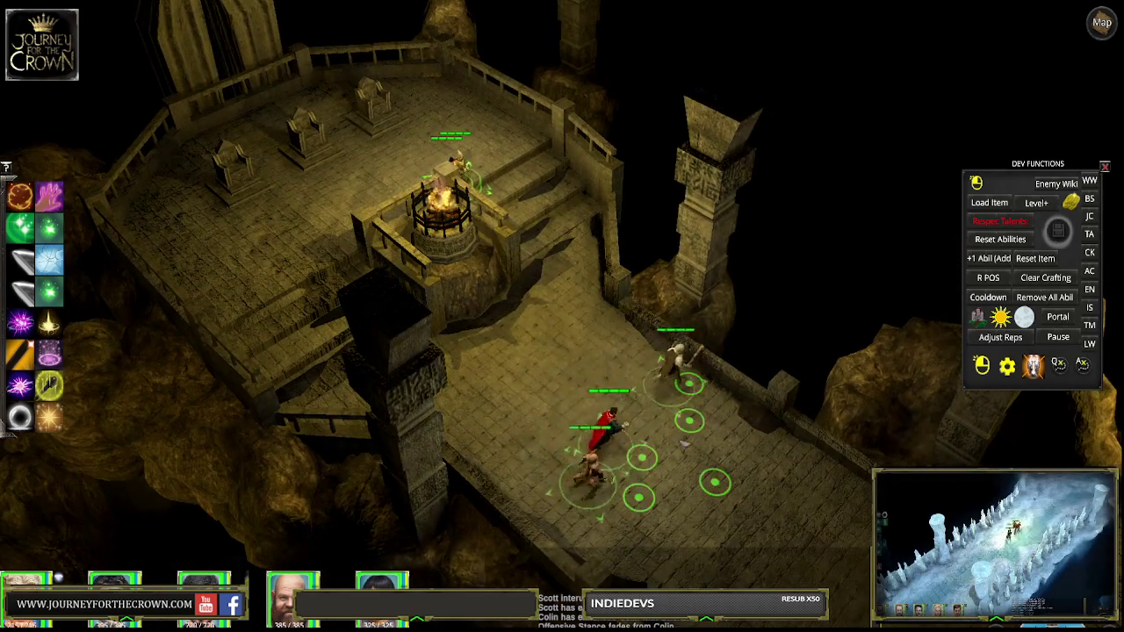
pyautogui.click(431, 96)
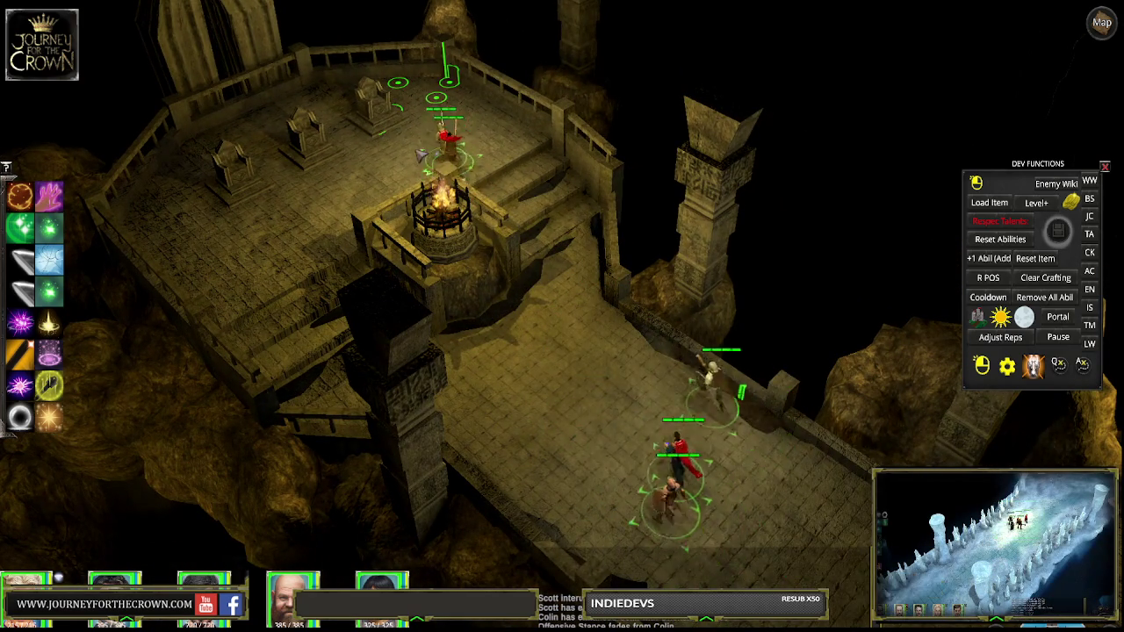
pyautogui.click(711, 483)
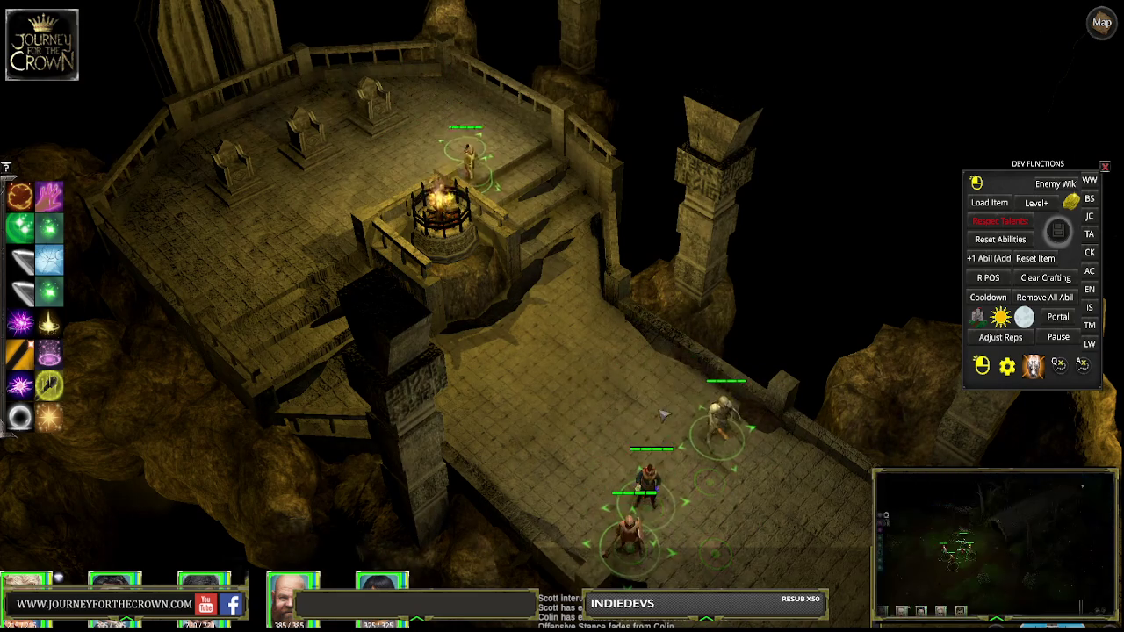
pyautogui.click(432, 144)
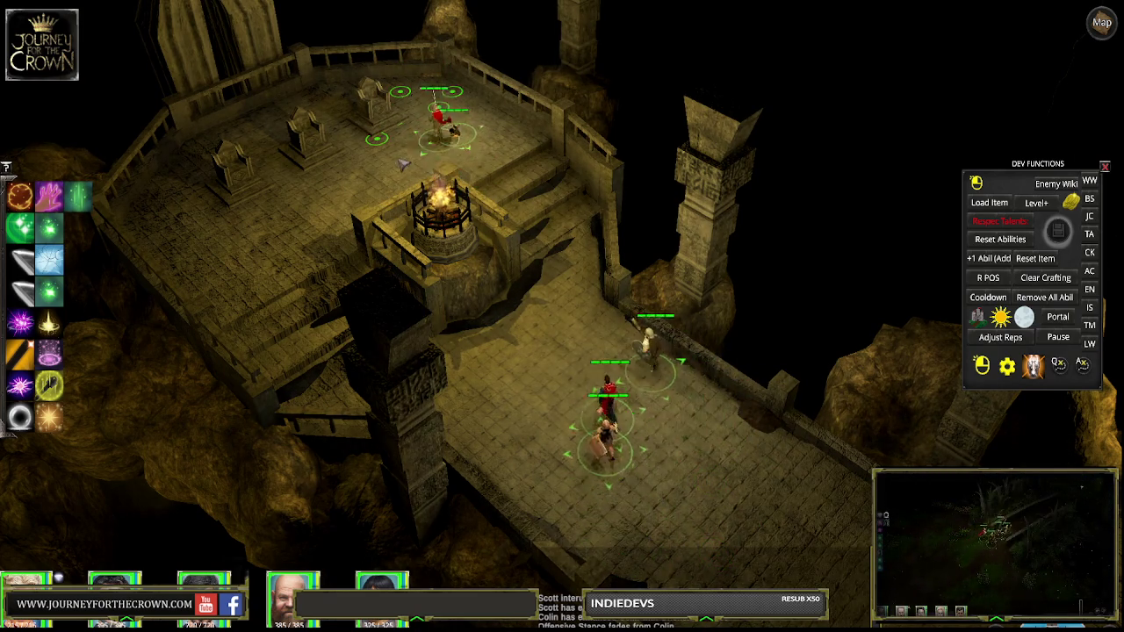
pyautogui.click(337, 209)
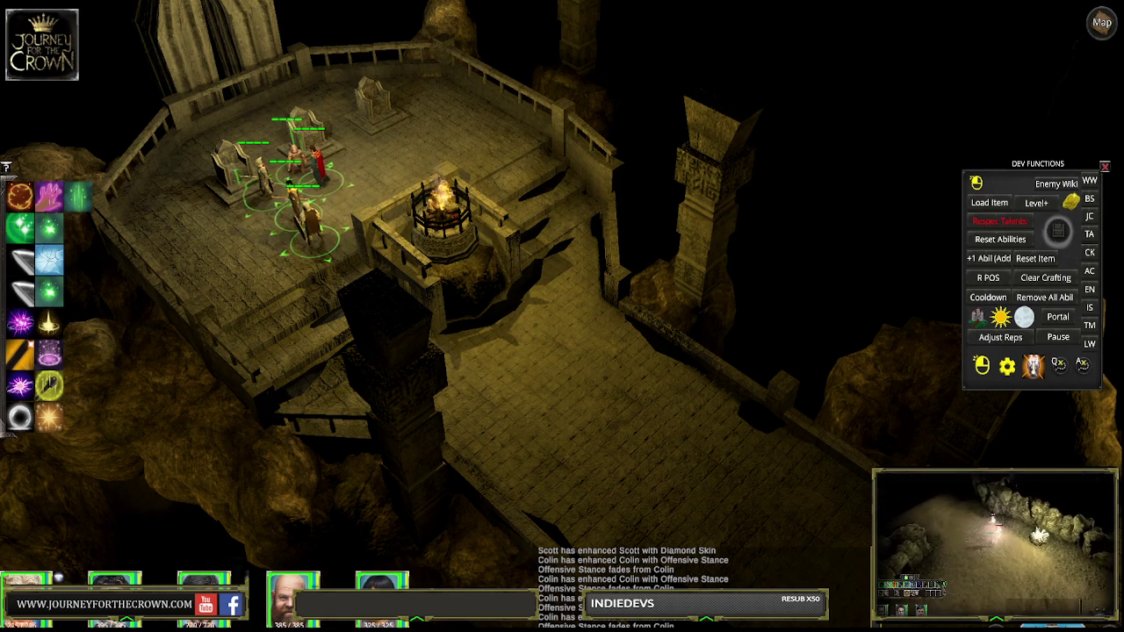
# Walk the party up the dais, then over to its left side and lower-left floor
pyautogui.click(430, 112)
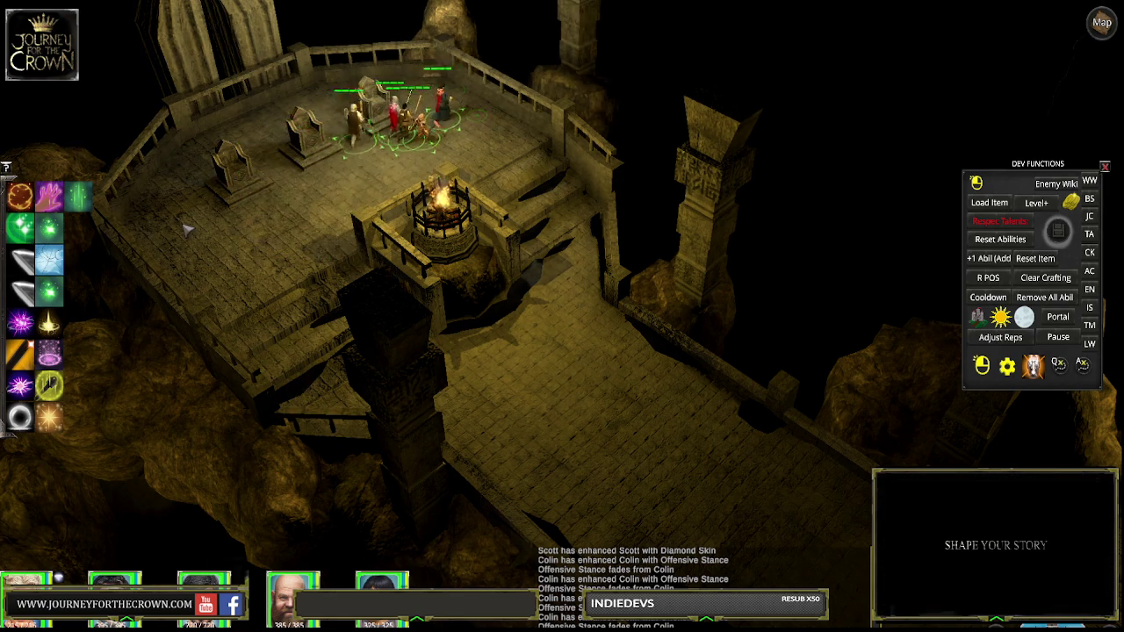
pyautogui.click(186, 228)
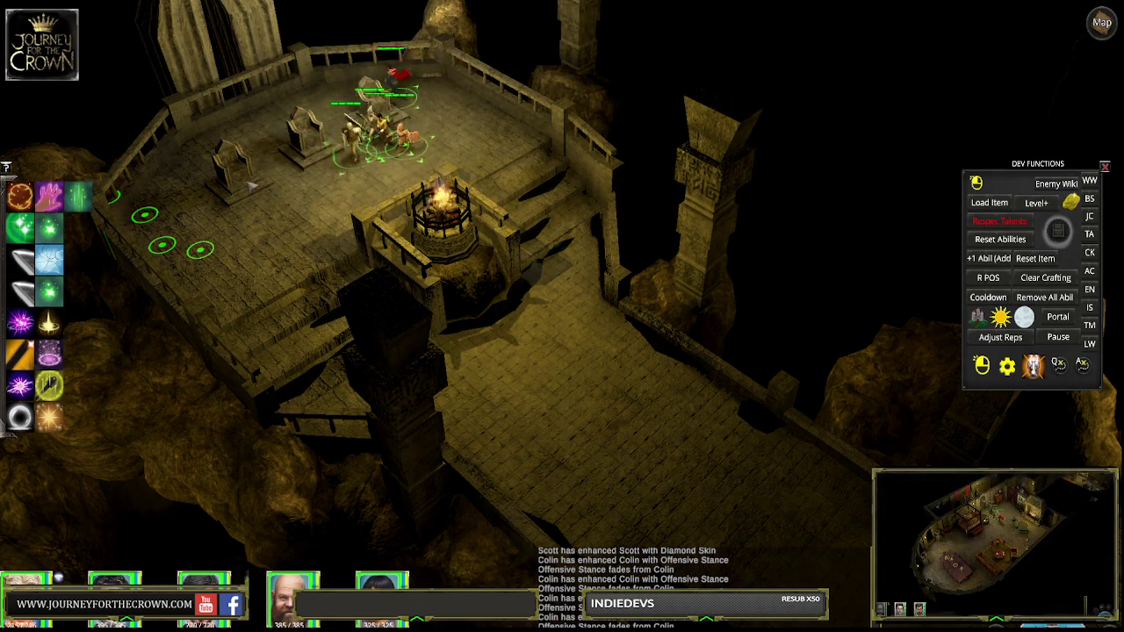
pyautogui.click(237, 263)
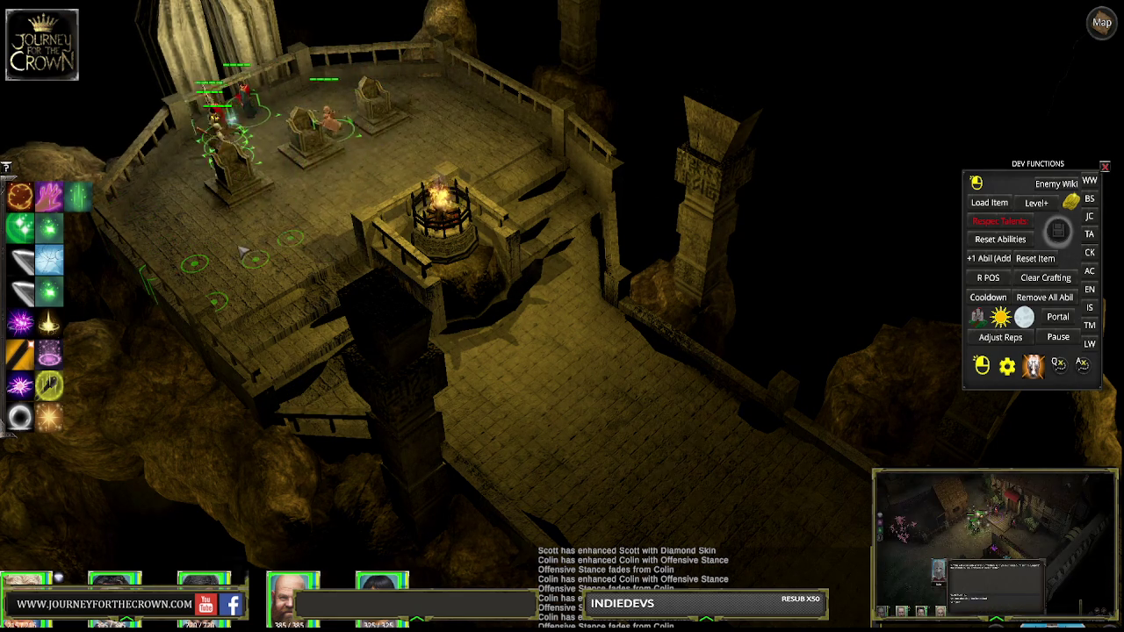
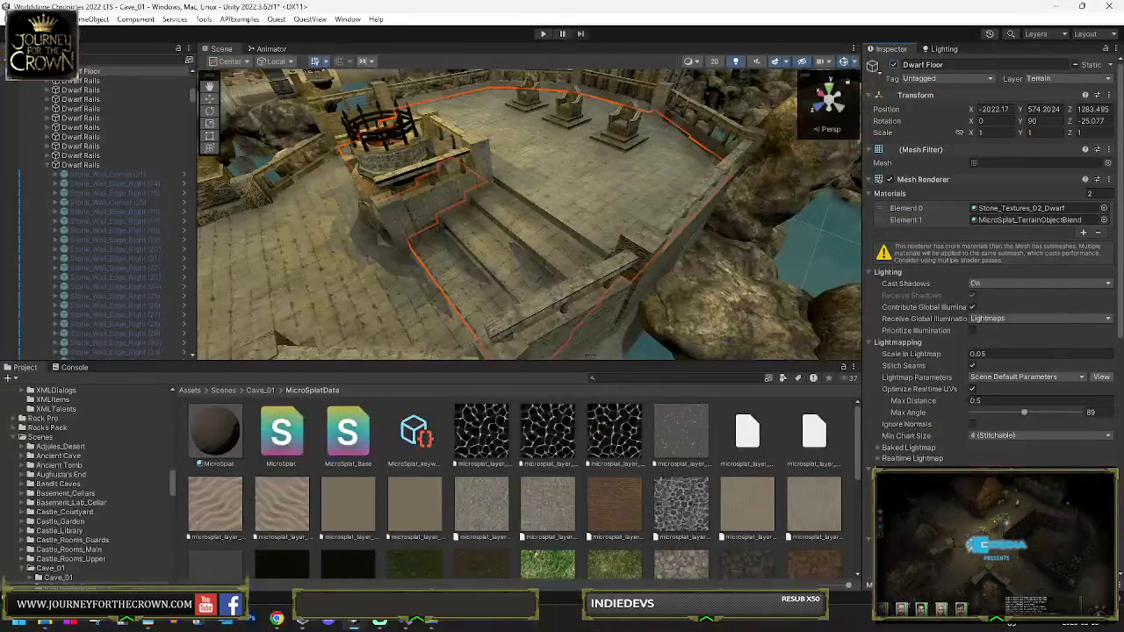
# Orbit the view along the wall and select the Cave_01 Terrain in the Scene
pyautogui.moveTo(272, 259)
pyautogui.mouseDown()
pyautogui.moveTo(151, 256)
pyautogui.moveTo(555, 236)
pyautogui.moveTo(452, 266)
pyautogui.moveTo(497, 254)
pyautogui.moveTo(547, 260)
pyautogui.moveTo(526, 246)
pyautogui.moveTo(501, 253)
pyautogui.moveTo(547, 248)
pyautogui.moveTo(597, 166)
pyautogui.mouseUp()
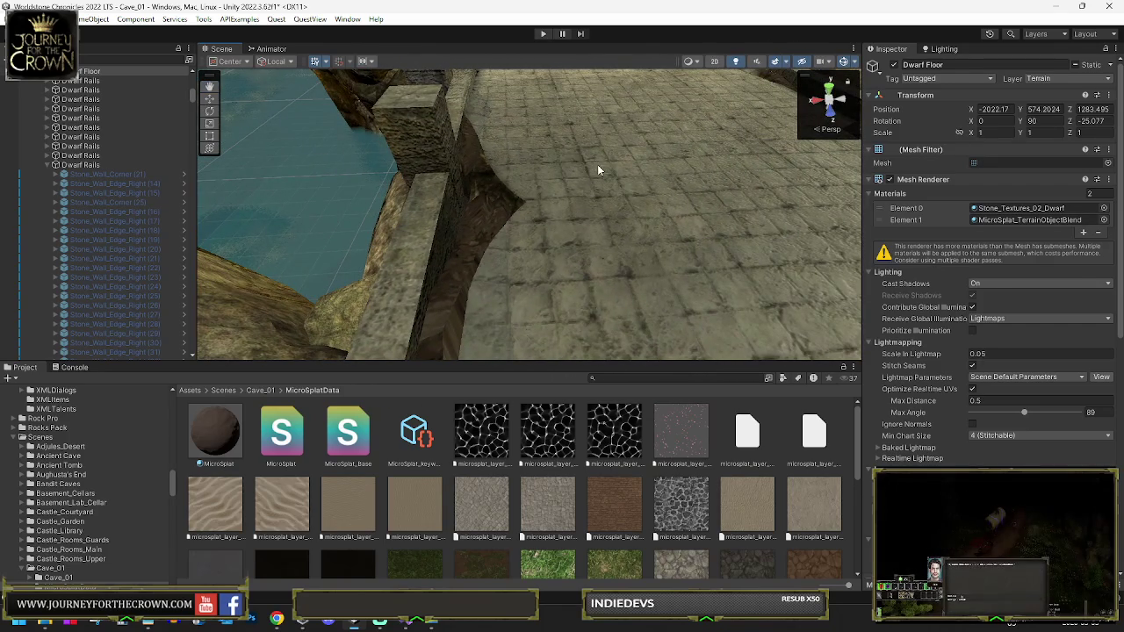
pyautogui.click(598, 164)
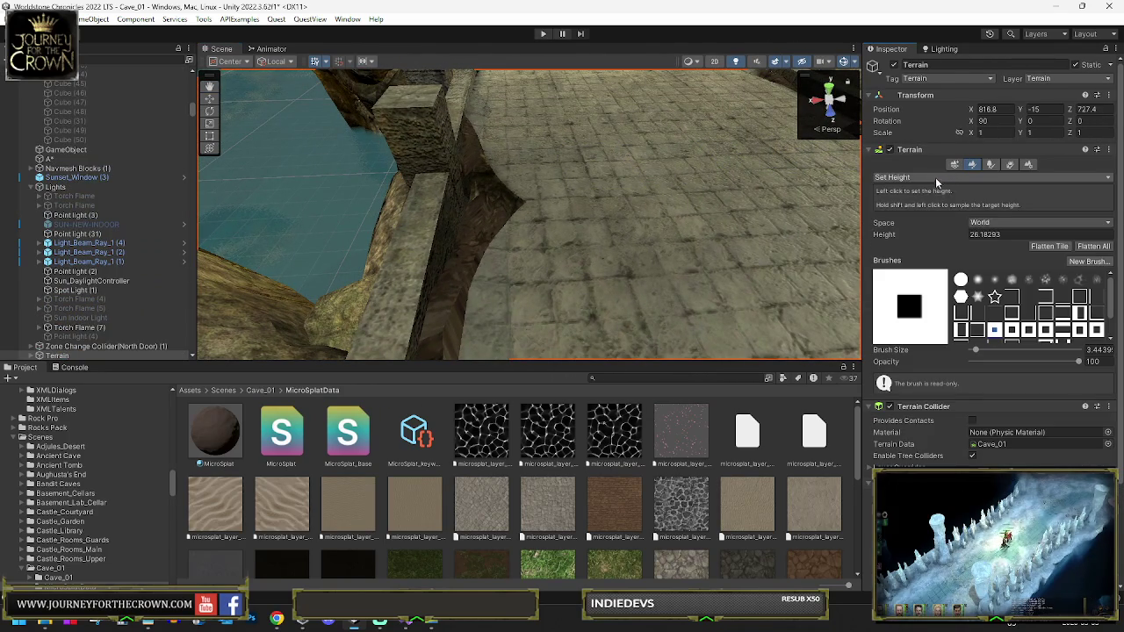
# With Paint Holes, cut a hole along the wall edge and a small square hole beside it
pyautogui.click(936, 177)
pyautogui.click(922, 228)
pyautogui.moveTo(508, 233)
pyautogui.mouseDown()
pyautogui.moveTo(501, 193)
pyautogui.moveTo(491, 191)
pyautogui.moveTo(484, 306)
pyautogui.mouseUp()
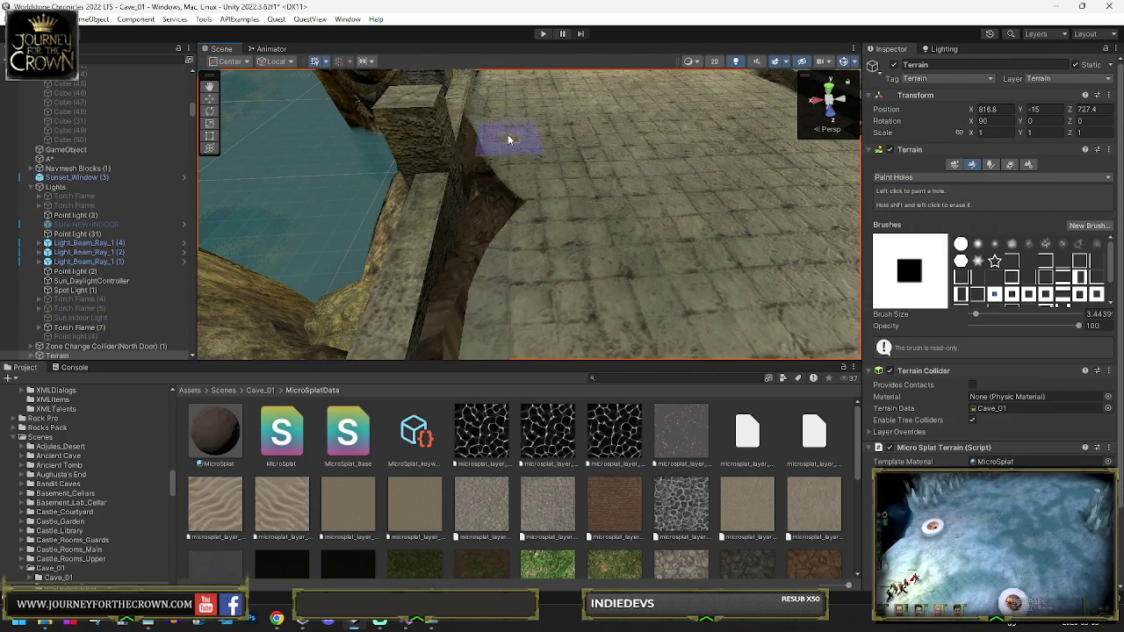
pyautogui.click(494, 206)
pyautogui.moveTo(544, 200)
pyautogui.mouseDown()
pyautogui.moveTo(613, 191)
pyautogui.moveTo(606, 166)
pyautogui.mouseUp()
pyautogui.click(905, 177)
pyautogui.click(918, 202)
# Switch to Paint Texture and brush Sand_Stone_Square over the dark strip beside the wall
pyautogui.click(913, 177)
pyautogui.click(918, 216)
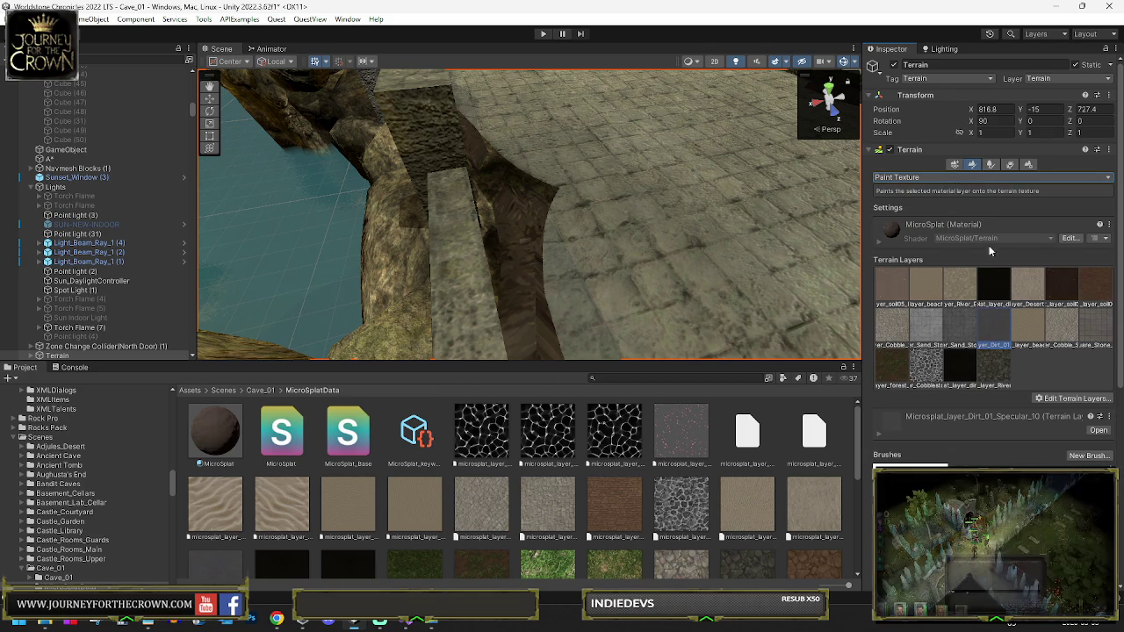
pyautogui.moveTo(545, 203); pyautogui.dragTo(617, 213)
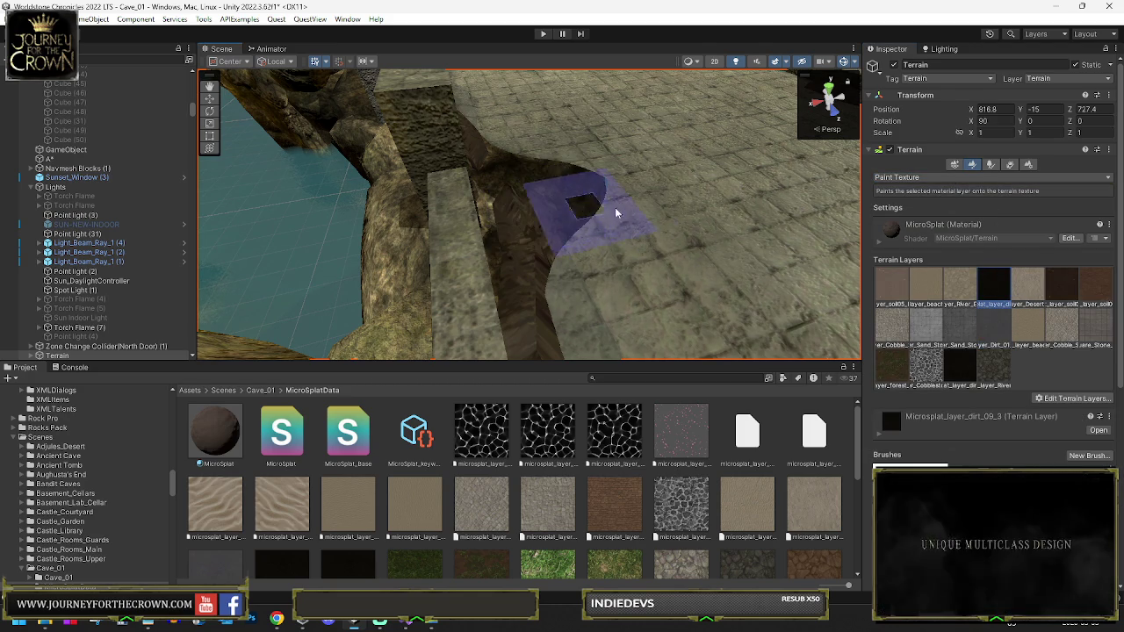
pyautogui.click(970, 334)
pyautogui.moveTo(606, 193)
pyautogui.mouseDown()
pyautogui.moveTo(539, 224)
pyautogui.moveTo(514, 159)
pyautogui.moveTo(501, 238)
pyautogui.moveTo(527, 325)
pyautogui.mouseUp()
pyautogui.scroll(3, 577, 269)
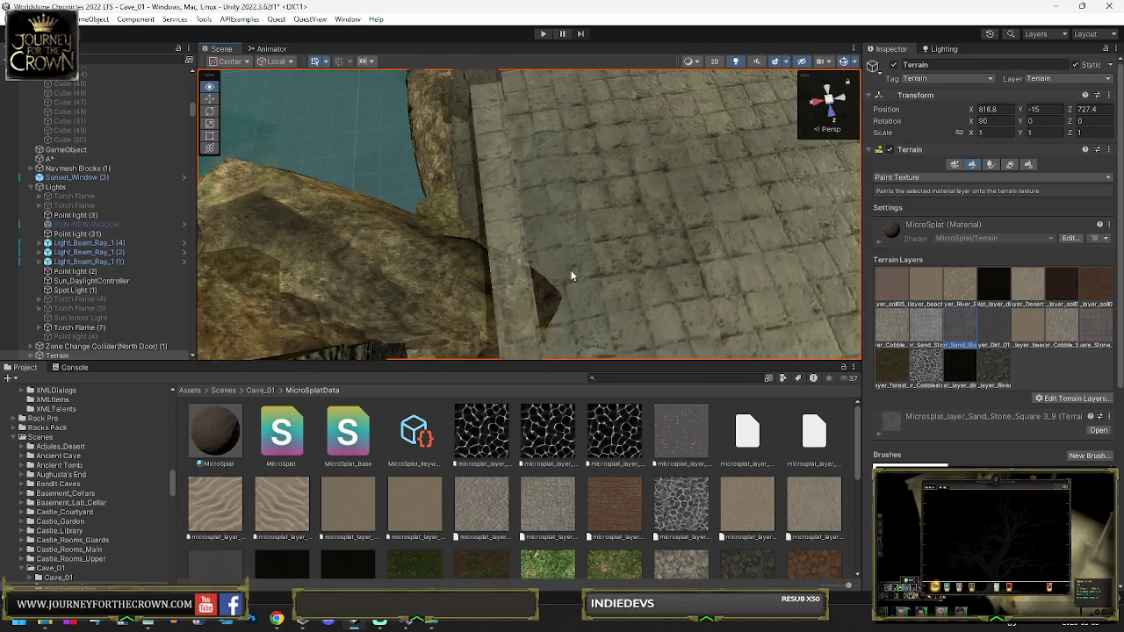
pyautogui.scroll(2, 571, 276)
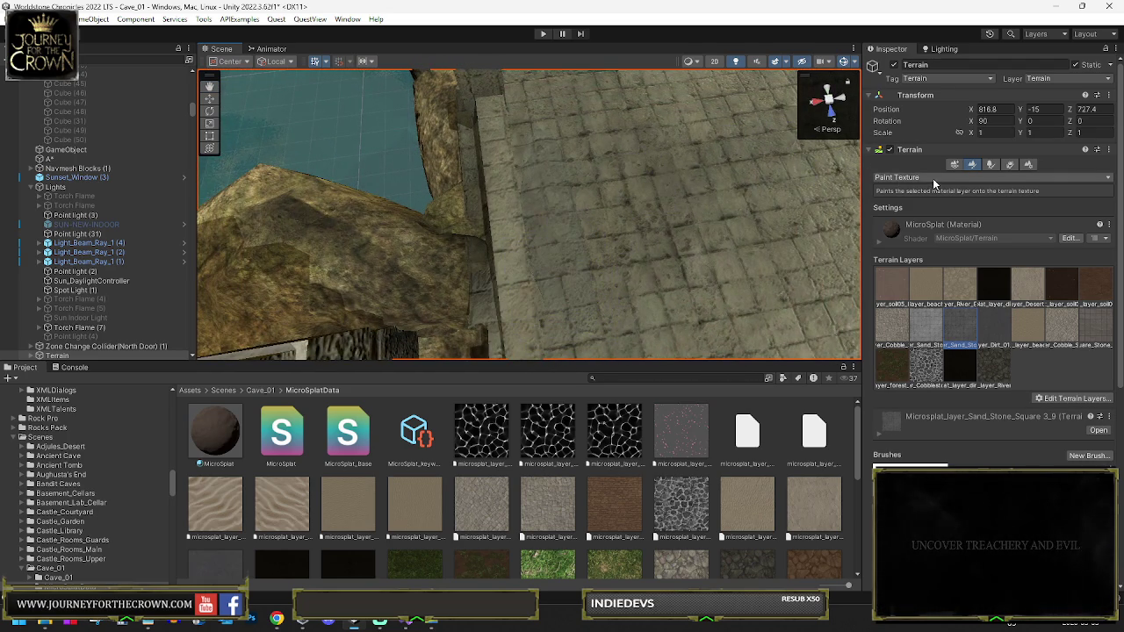
pyautogui.moveTo(800, 186)
pyautogui.mouseDown()
pyautogui.moveTo(657, 130)
pyautogui.moveTo(460, 164)
pyautogui.mouseUp()
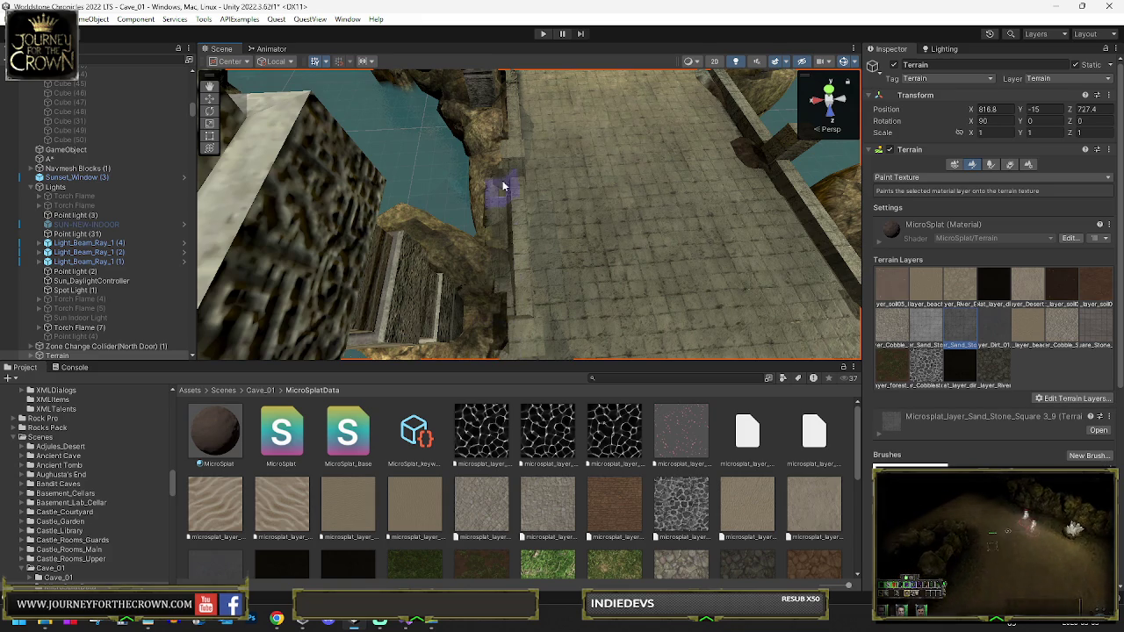
# Survey the pool and bridges, then brush more sandstone onto the walkway near the pool edge
pyautogui.moveTo(503, 186); pyautogui.dragTo(386, 142)
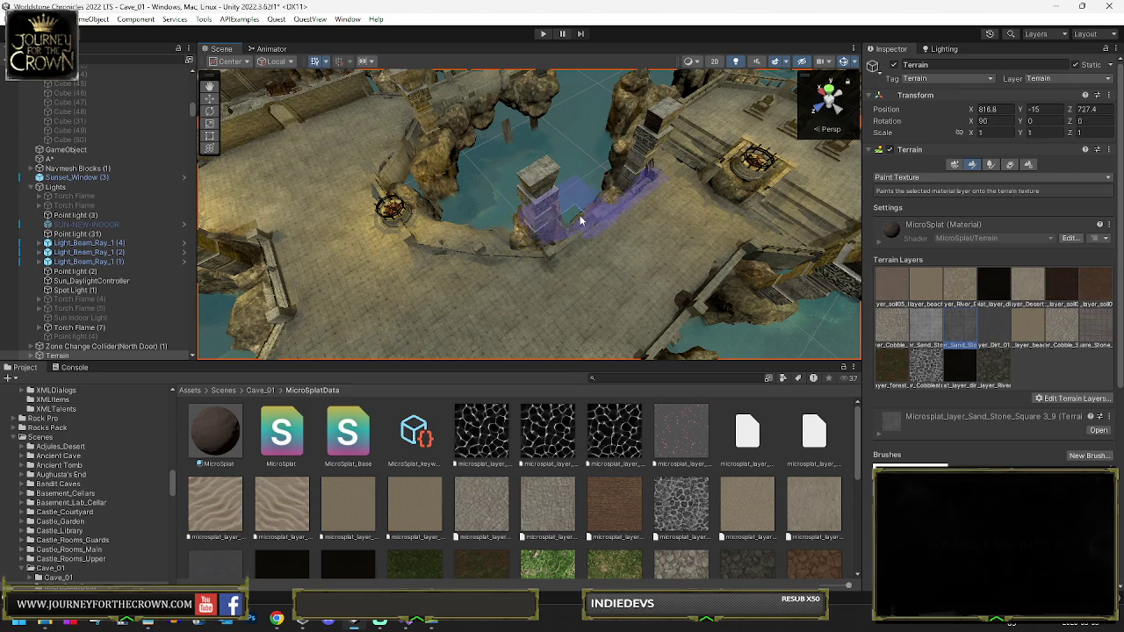
pyautogui.moveTo(588, 215); pyautogui.dragTo(577, 171)
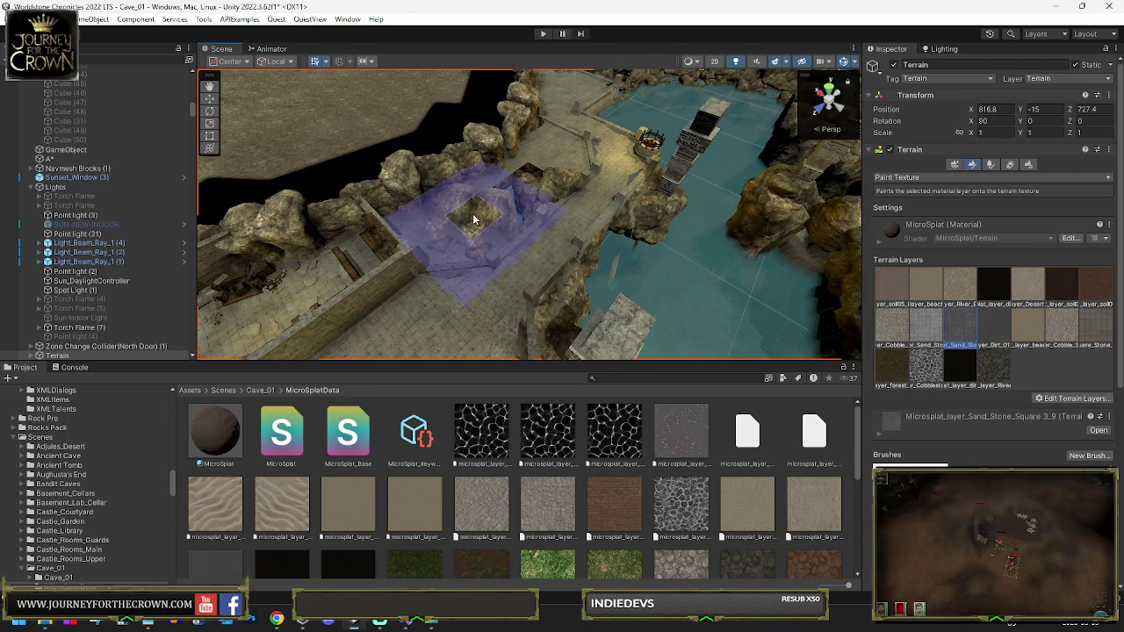
pyautogui.moveTo(556, 183); pyautogui.dragTo(505, 190)
pyautogui.moveTo(559, 257)
pyautogui.mouseDown()
pyautogui.moveTo(453, 282)
pyautogui.moveTo(603, 246)
pyautogui.moveTo(664, 261)
pyautogui.moveTo(467, 300)
pyautogui.mouseUp()
pyautogui.moveTo(514, 262); pyautogui.dragTo(318, 197)
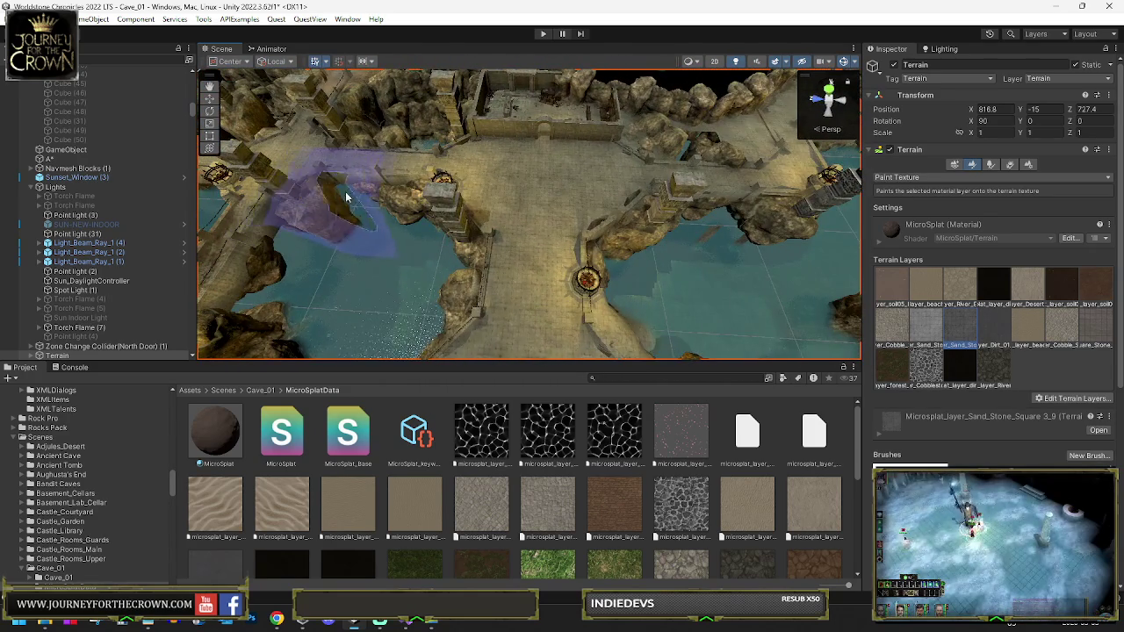
pyautogui.moveTo(377, 334); pyautogui.dragTo(354, 204)
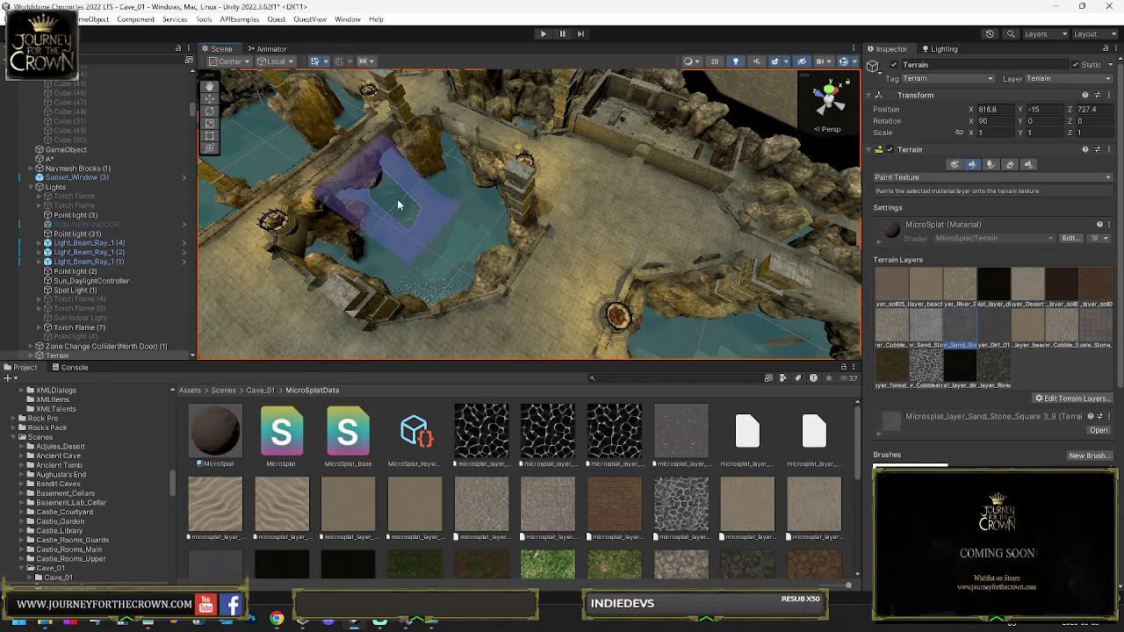
pyautogui.moveTo(422, 218); pyautogui.dragTo(453, 211)
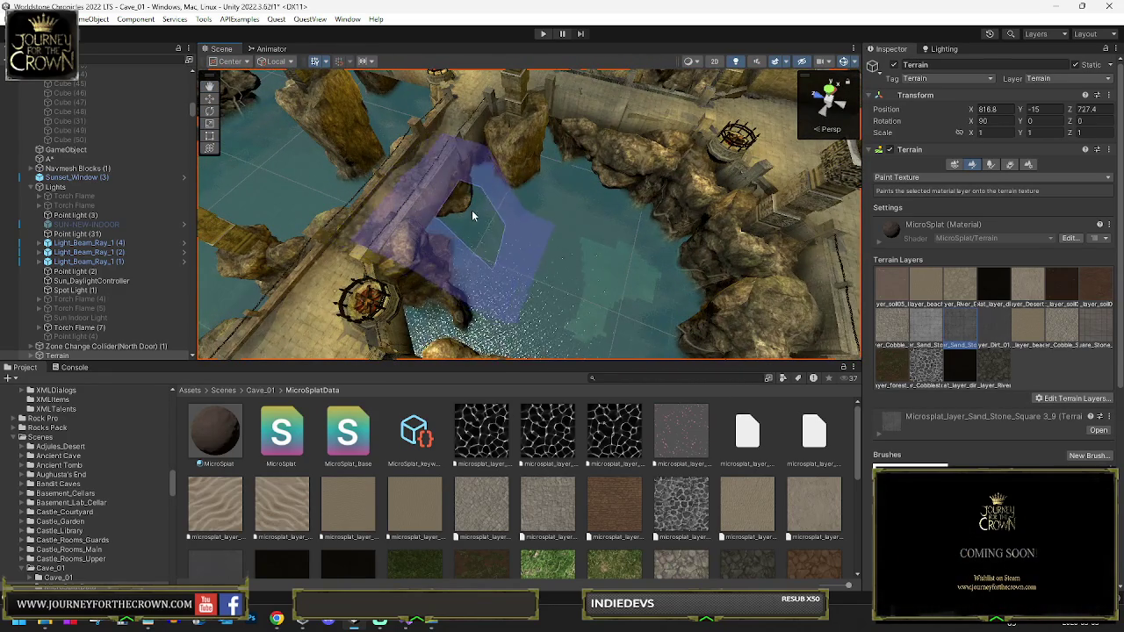
pyautogui.moveTo(536, 243)
pyautogui.mouseDown()
pyautogui.moveTo(515, 220)
pyautogui.moveTo(535, 220)
pyautogui.moveTo(528, 265)
pyautogui.moveTo(661, 279)
pyautogui.moveTo(603, 258)
pyautogui.moveTo(808, 225)
pyautogui.moveTo(769, 247)
pyautogui.moveTo(553, 253)
pyautogui.mouseUp()
pyautogui.moveTo(621, 252)
pyautogui.mouseDown()
pyautogui.moveTo(742, 221)
pyautogui.moveTo(685, 232)
pyautogui.moveTo(694, 256)
pyautogui.moveTo(723, 259)
pyautogui.moveTo(647, 251)
pyautogui.moveTo(615, 285)
pyautogui.moveTo(434, 185)
pyautogui.moveTo(416, 178)
pyautogui.moveTo(395, 188)
pyautogui.moveTo(409, 187)
pyautogui.mouseUp()
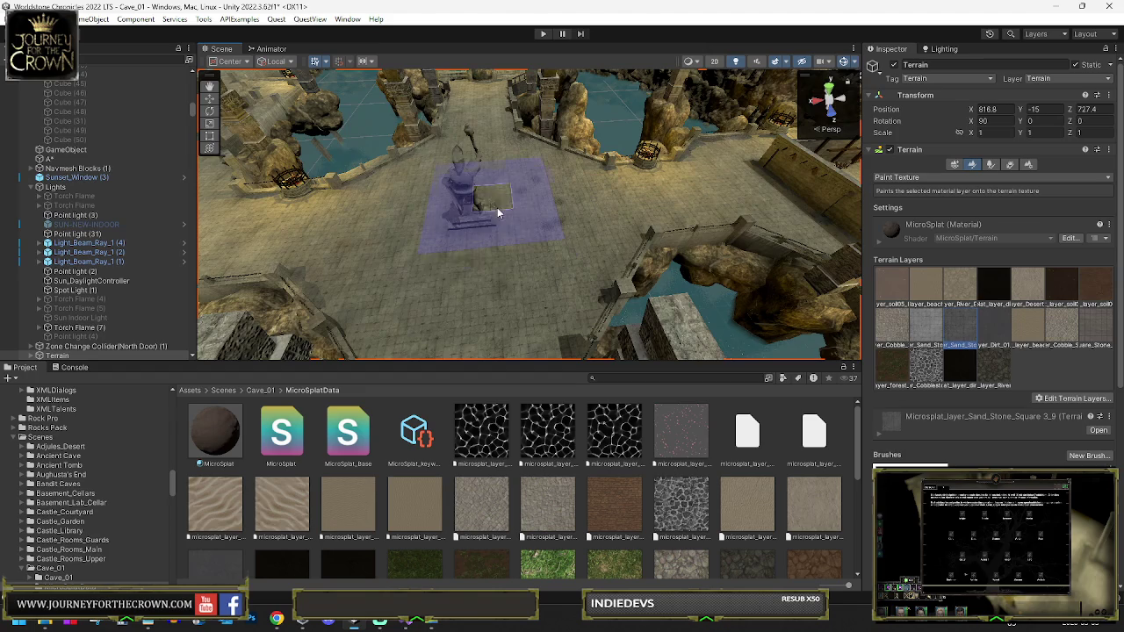
pyautogui.moveTo(533, 189)
pyautogui.mouseDown()
pyautogui.moveTo(447, 227)
pyautogui.moveTo(448, 244)
pyautogui.moveTo(475, 242)
pyautogui.moveTo(459, 226)
pyautogui.moveTo(532, 190)
pyautogui.moveTo(490, 228)
pyautogui.mouseUp()
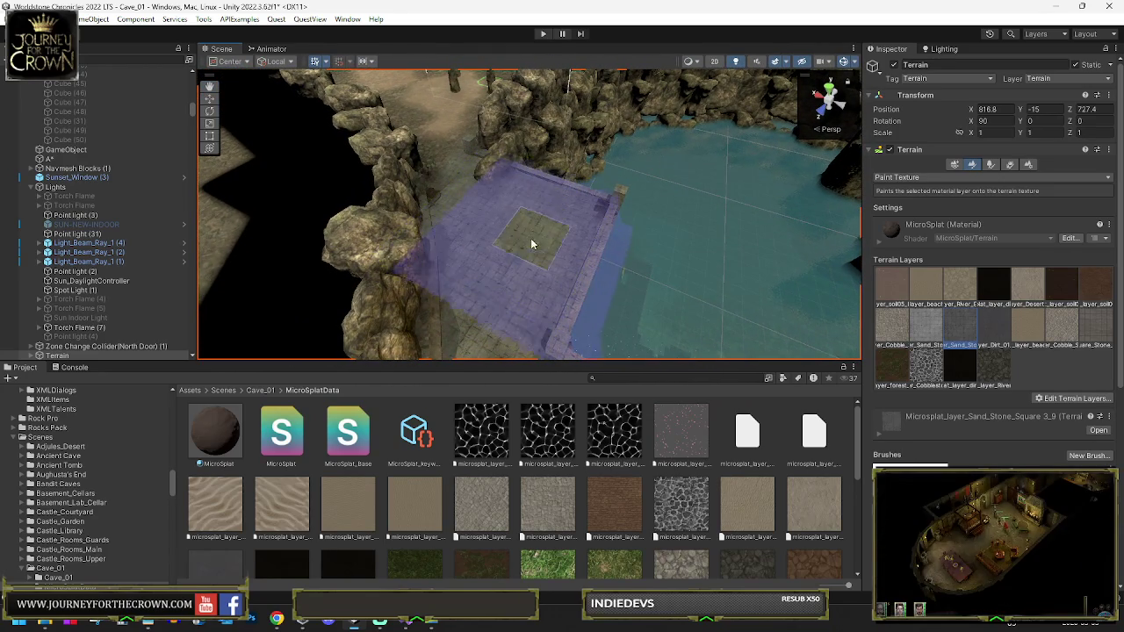
pyautogui.moveTo(610, 208)
pyautogui.mouseDown()
pyautogui.moveTo(583, 244)
pyautogui.moveTo(625, 218)
pyautogui.mouseUp()
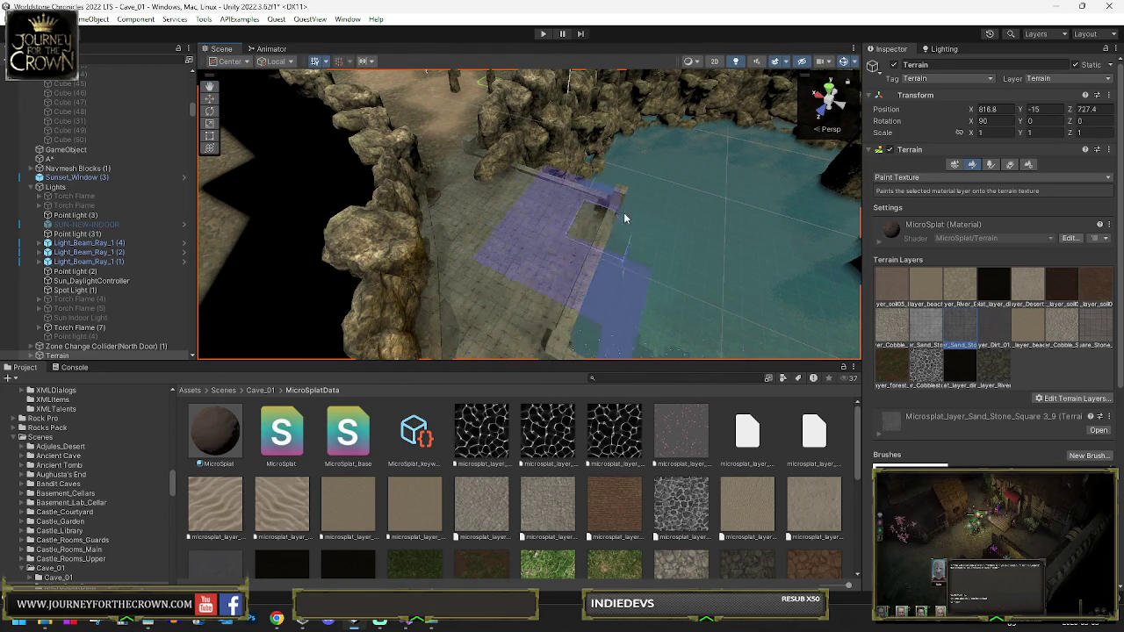
pyautogui.moveTo(802, 202); pyautogui.dragTo(661, 211)
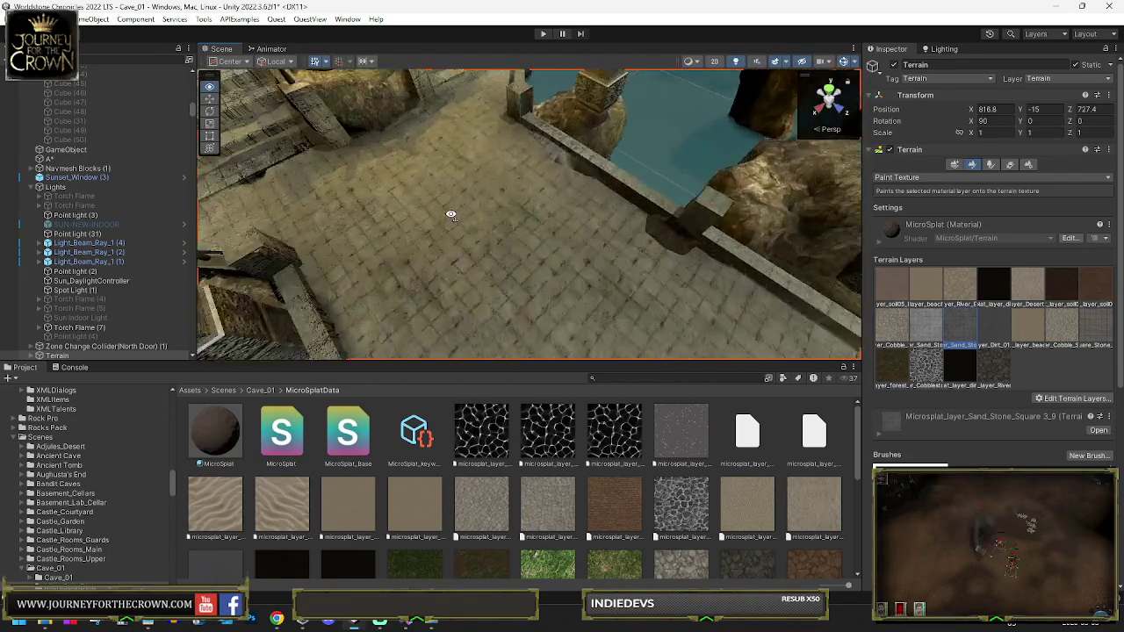
# Fly the view over the plaza, wall and bridge, then bring up the terrain tool list
pyautogui.press('w')
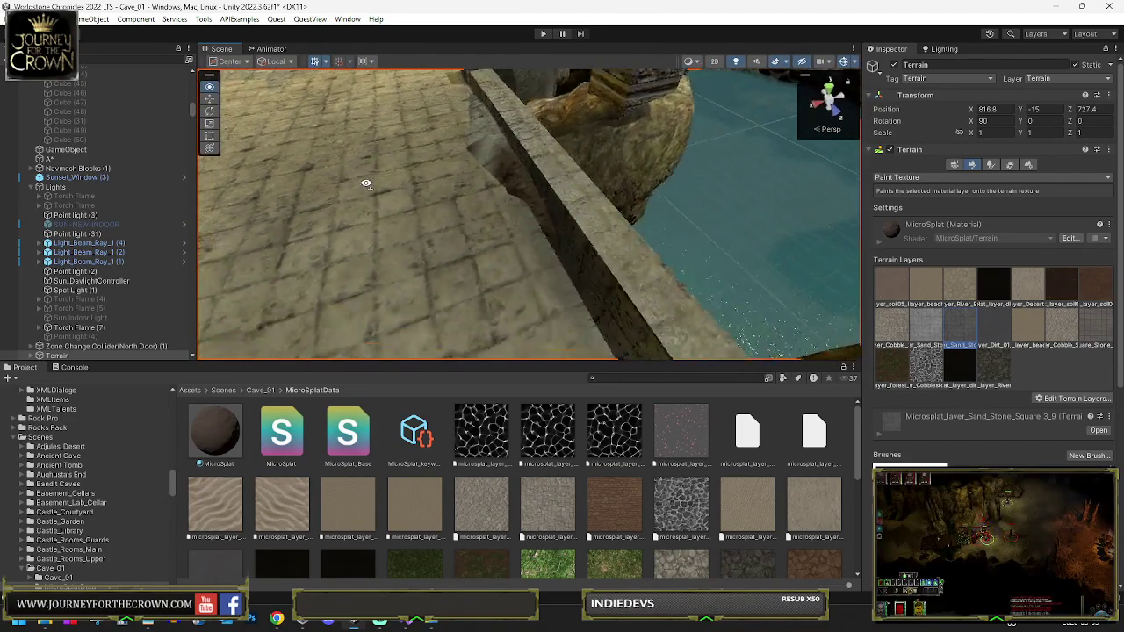
pyautogui.press('s')
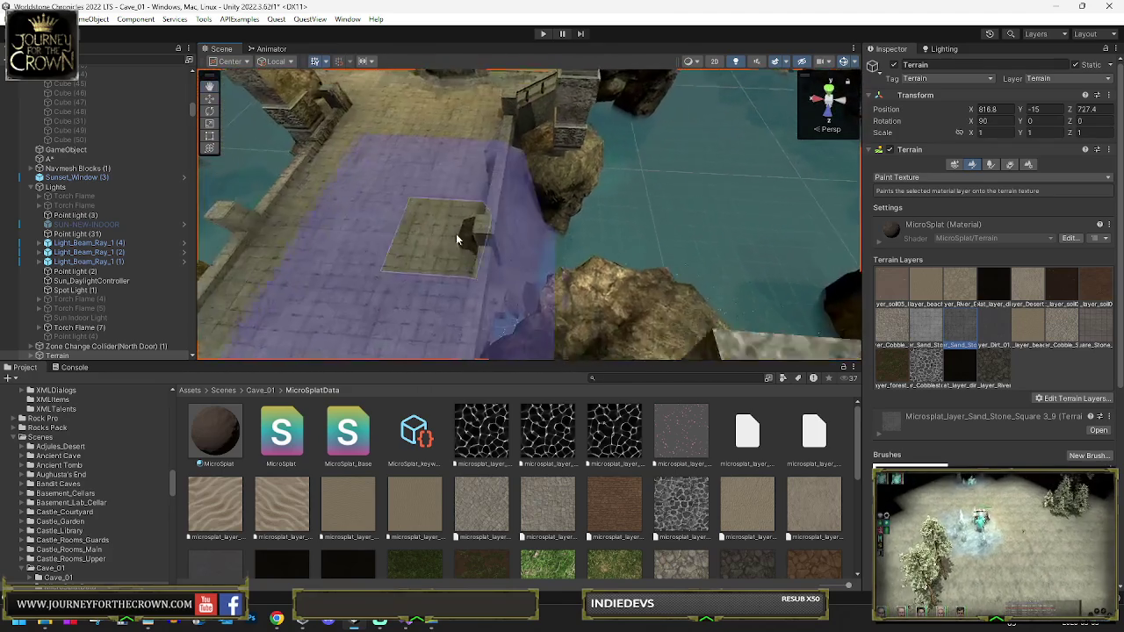
pyautogui.rightClick(457, 239)
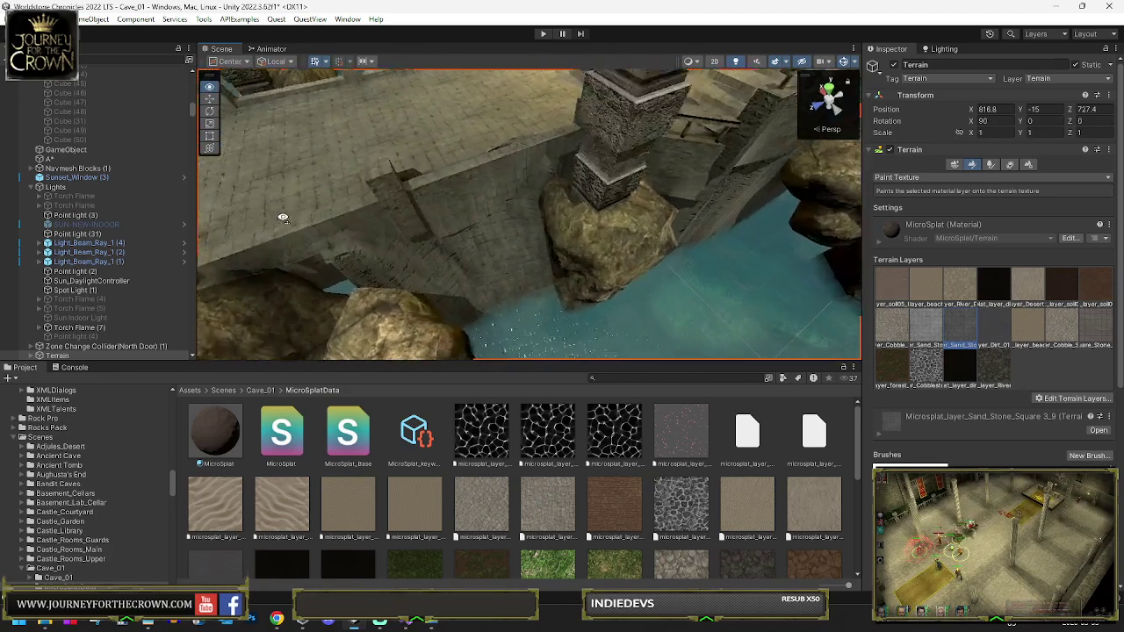
pyautogui.press('w')
pyautogui.press('s')
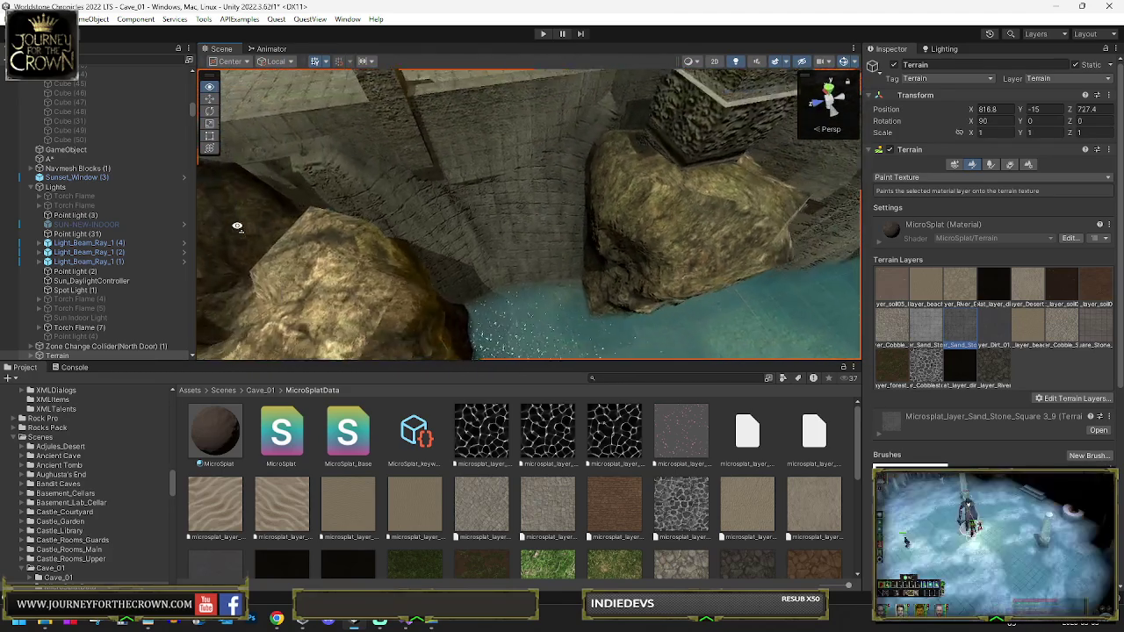
pyautogui.press('w')
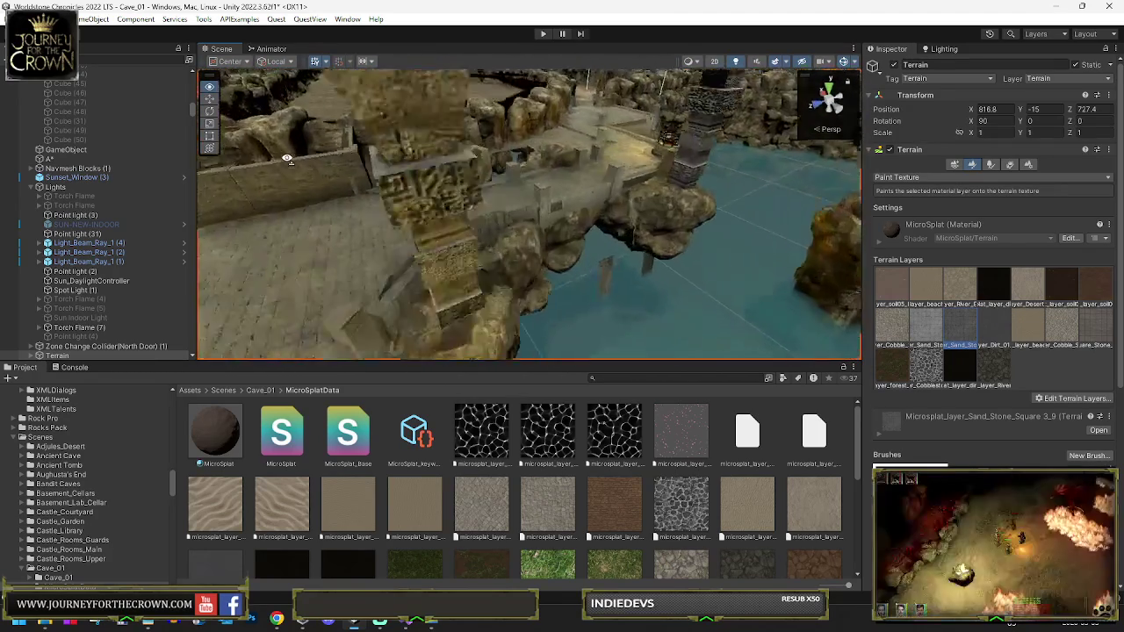
pyautogui.press('s')
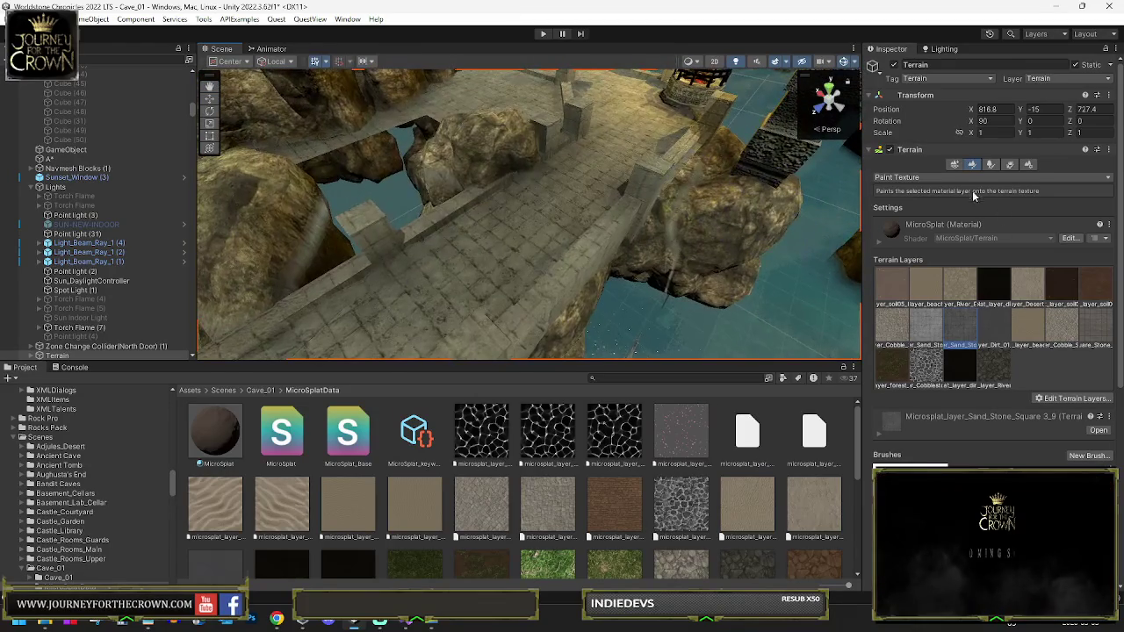
pyautogui.click(954, 177)
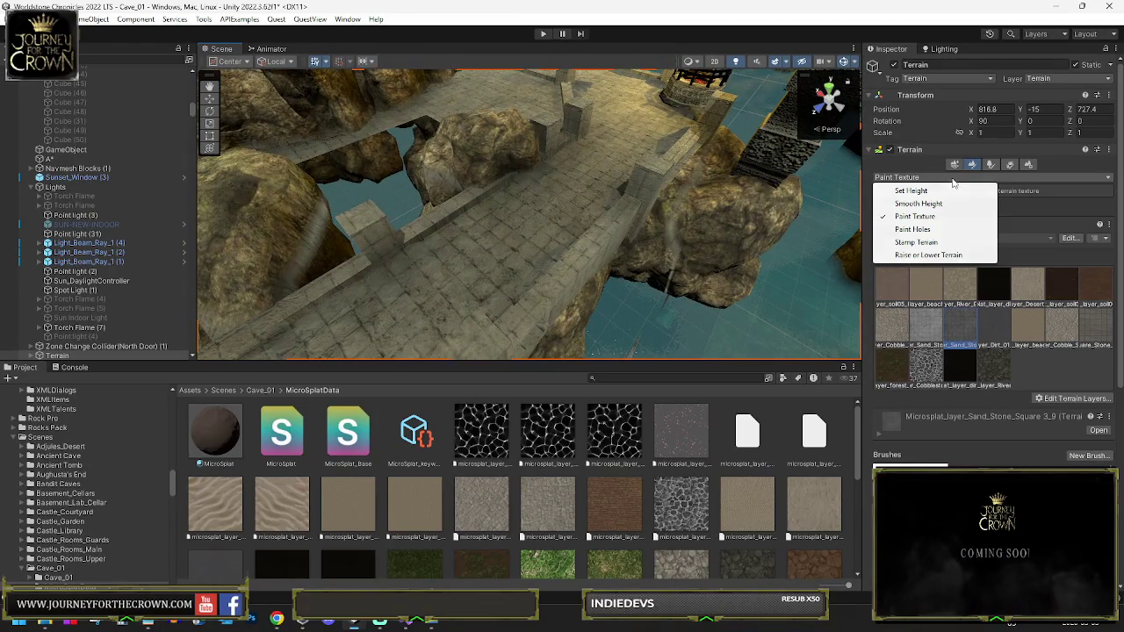
# Switch to Paint Holes and cut a hole in the terrain above the cave pool
pyautogui.click(914, 229)
pyautogui.moveTo(407, 122)
pyautogui.mouseDown()
pyautogui.moveTo(482, 246)
pyautogui.moveTo(339, 243)
pyautogui.moveTo(452, 196)
pyautogui.moveTo(449, 161)
pyautogui.moveTo(517, 204)
pyautogui.moveTo(560, 189)
pyautogui.mouseUp()
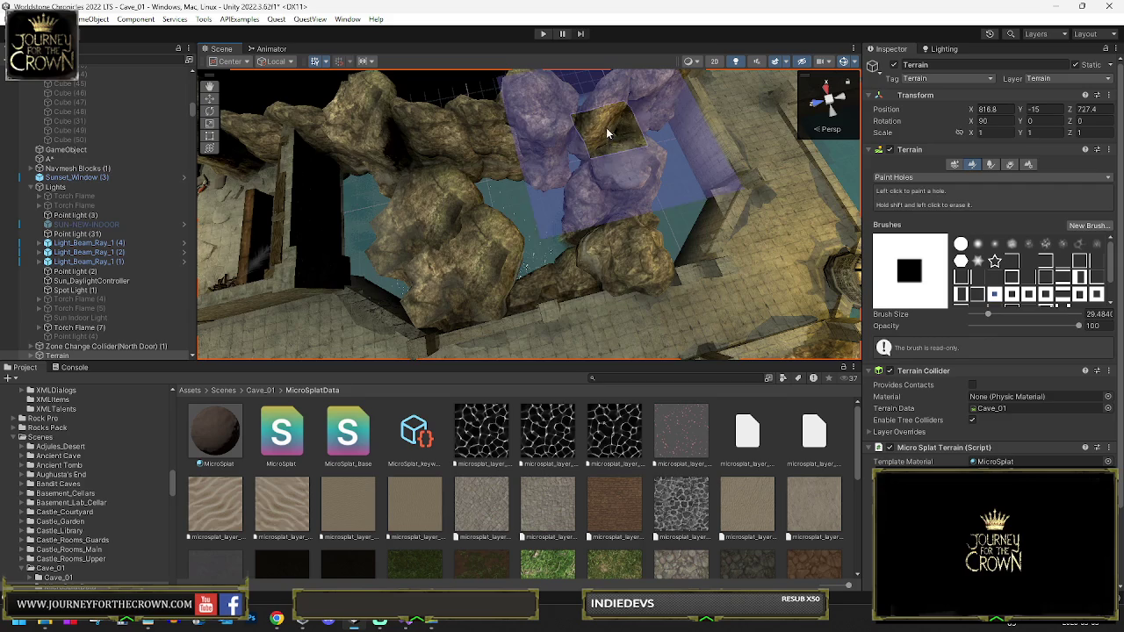
pyautogui.moveTo(595, 150)
pyautogui.mouseDown()
pyautogui.moveTo(573, 168)
pyautogui.moveTo(561, 144)
pyautogui.mouseUp()
pyautogui.moveTo(577, 201)
pyautogui.mouseDown()
pyautogui.moveTo(332, 141)
pyautogui.moveTo(510, 207)
pyautogui.moveTo(477, 205)
pyautogui.moveTo(537, 238)
pyautogui.moveTo(510, 272)
pyautogui.moveTo(504, 313)
pyautogui.moveTo(566, 283)
pyautogui.moveTo(685, 290)
pyautogui.moveTo(983, 359)
pyautogui.mouseUp()
pyautogui.click(961, 246)
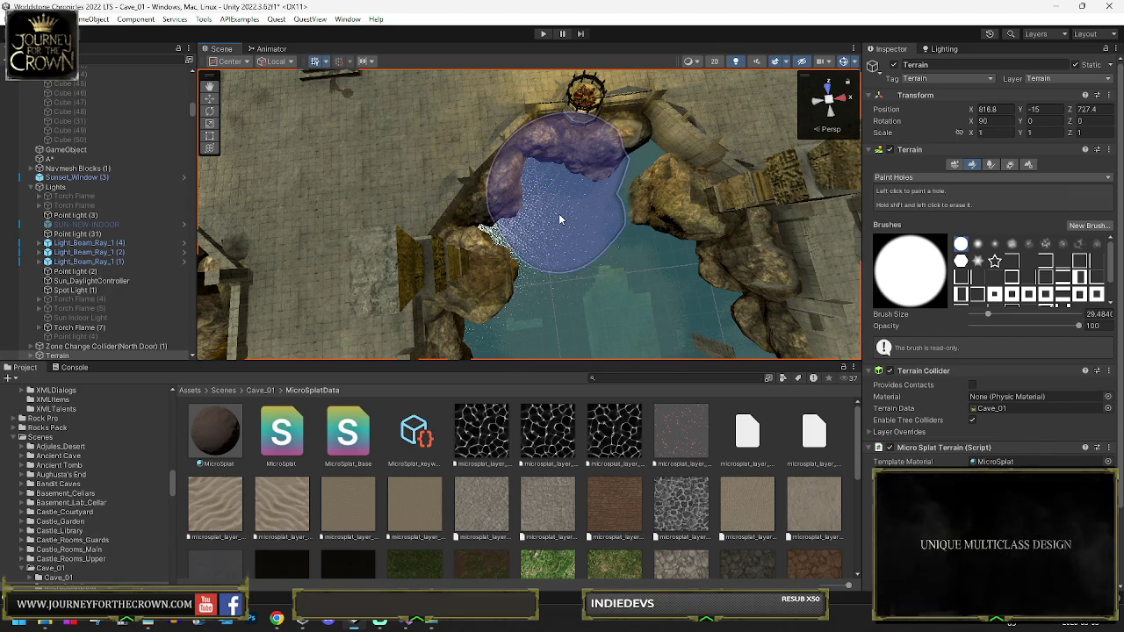
pyautogui.moveTo(568, 233)
pyautogui.mouseDown()
pyautogui.moveTo(656, 207)
pyautogui.moveTo(612, 184)
pyautogui.moveTo(542, 187)
pyautogui.mouseUp()
pyautogui.moveTo(536, 146)
pyautogui.mouseDown()
pyautogui.moveTo(554, 104)
pyautogui.moveTo(751, 116)
pyautogui.moveTo(698, 82)
pyautogui.moveTo(651, 207)
pyautogui.moveTo(456, 149)
pyautogui.mouseUp()
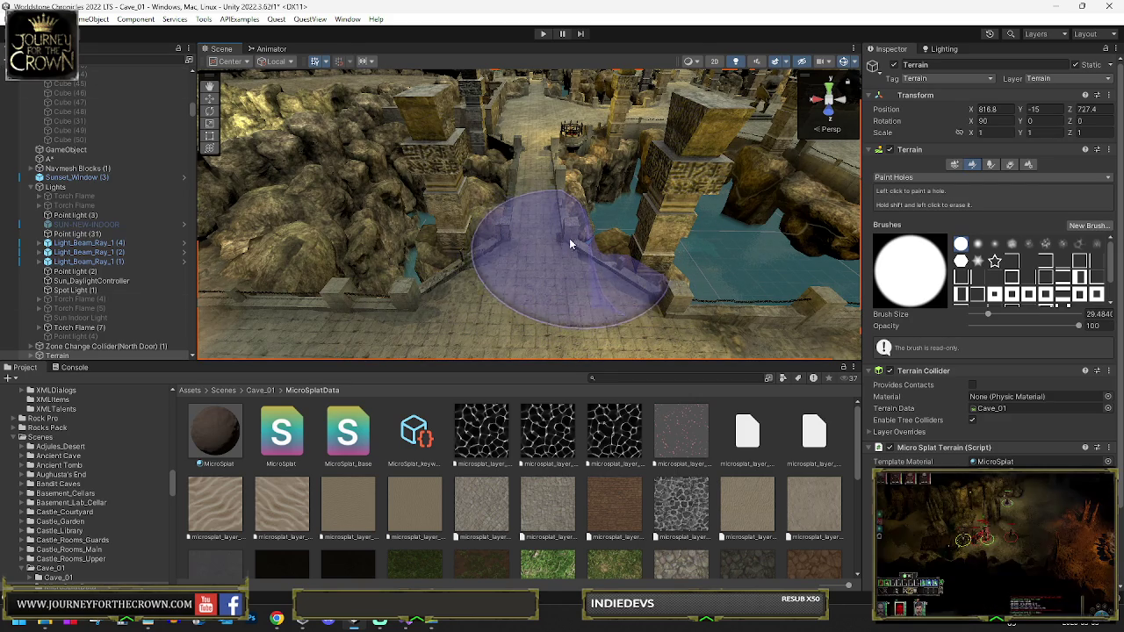
pyautogui.press('[')
pyautogui.press('[')
pyautogui.press('[')
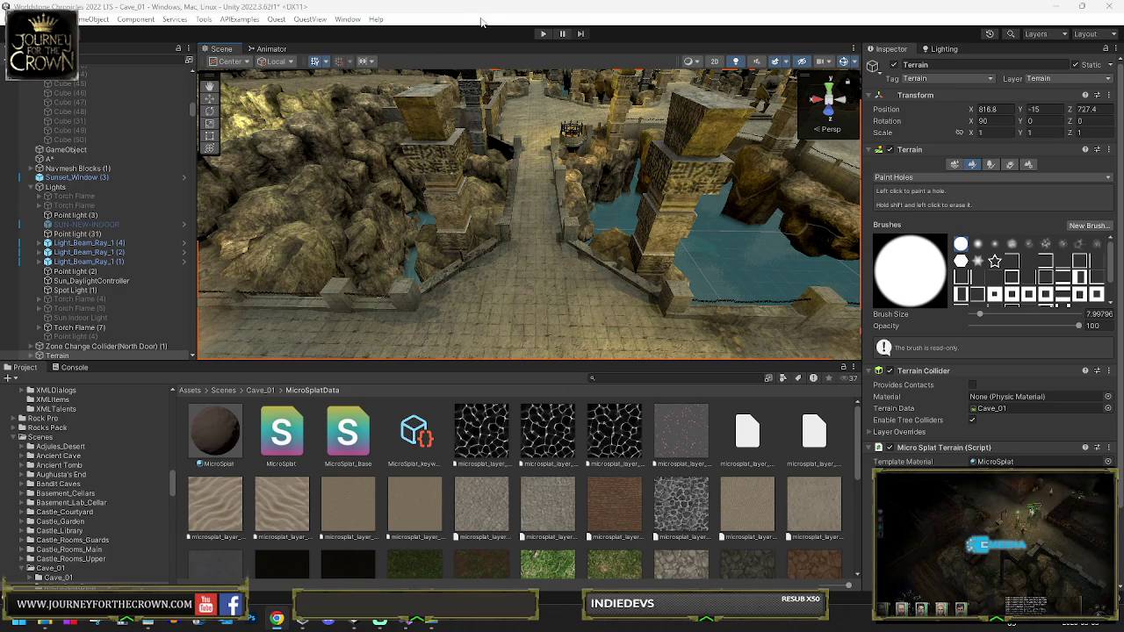
pyautogui.click(14, 18)
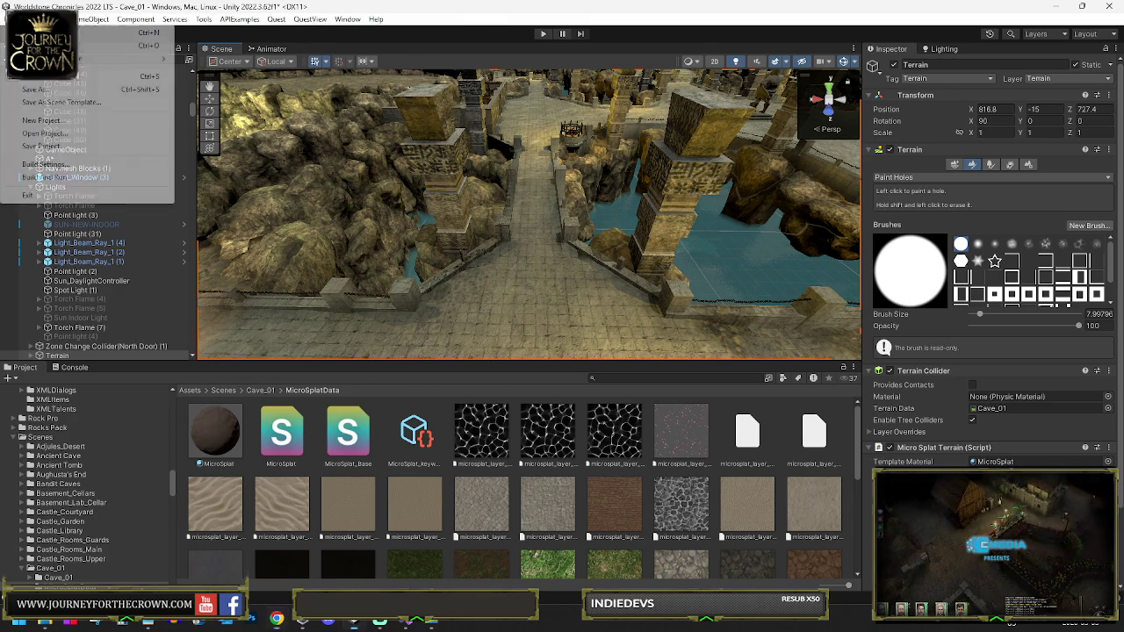
# Dismiss the File menu, enter Play mode and walk the party left across the courtyard
pyautogui.click(27, 77)
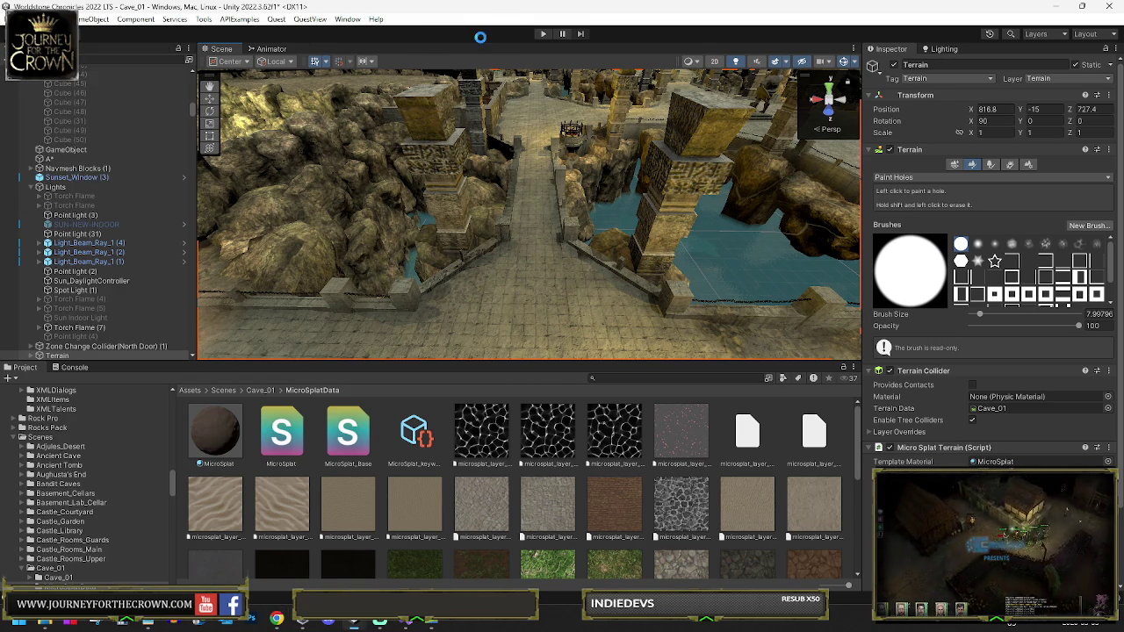
pyautogui.click(545, 34)
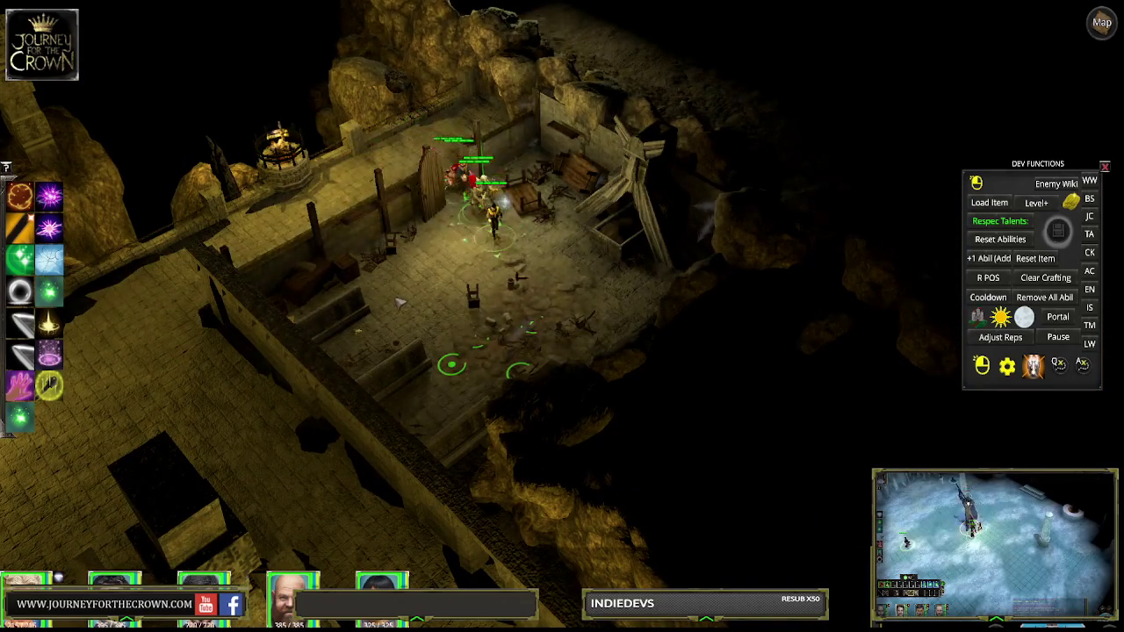
pyautogui.click(180, 483)
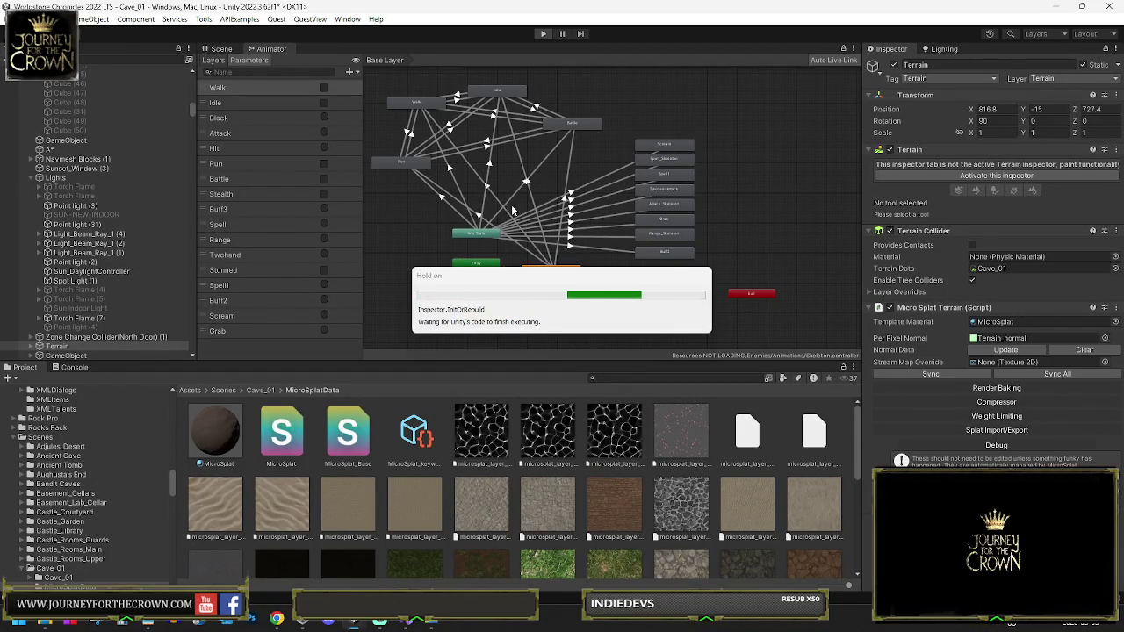
# Back in the Scene view, generate the A* startup cache and scan the graphs first
pyautogui.click(221, 49)
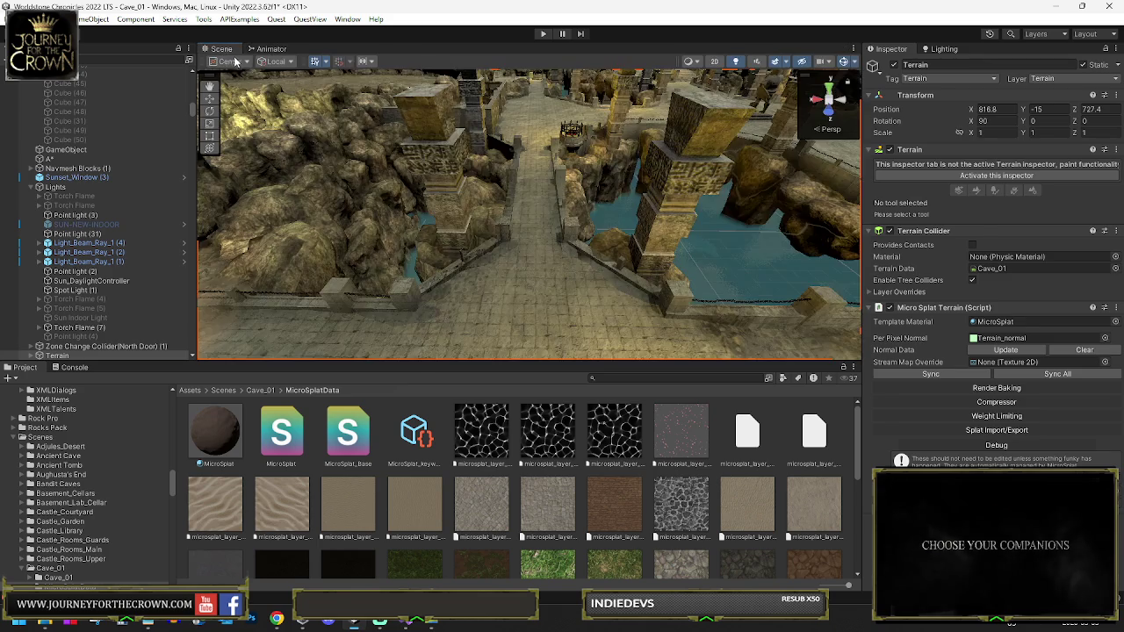
pyautogui.moveTo(535, 192)
pyautogui.mouseDown()
pyautogui.moveTo(819, 173)
pyautogui.moveTo(786, 209)
pyautogui.moveTo(791, 238)
pyautogui.moveTo(615, 230)
pyautogui.mouseUp()
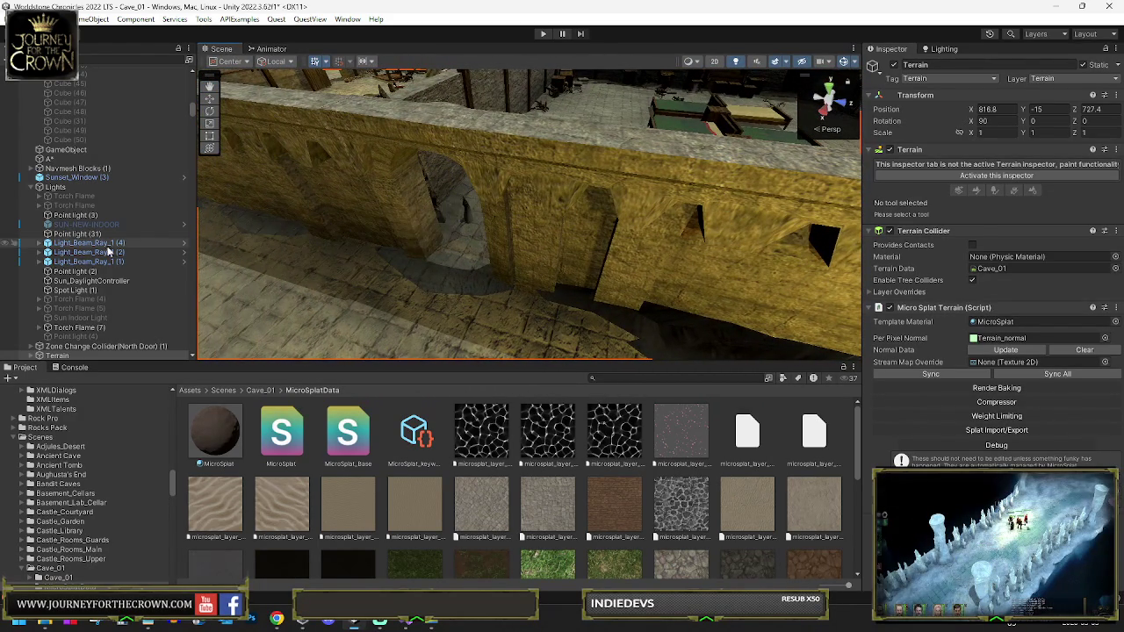
pyautogui.click(51, 158)
pyautogui.scroll(-10, 939, 364)
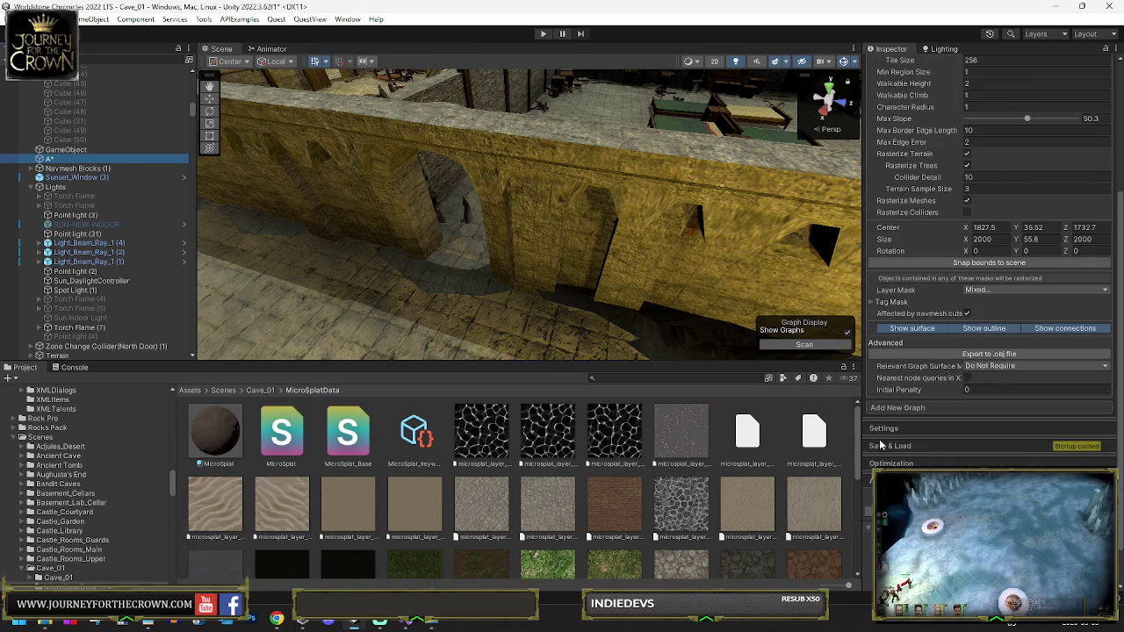
pyautogui.click(888, 446)
pyautogui.click(905, 474)
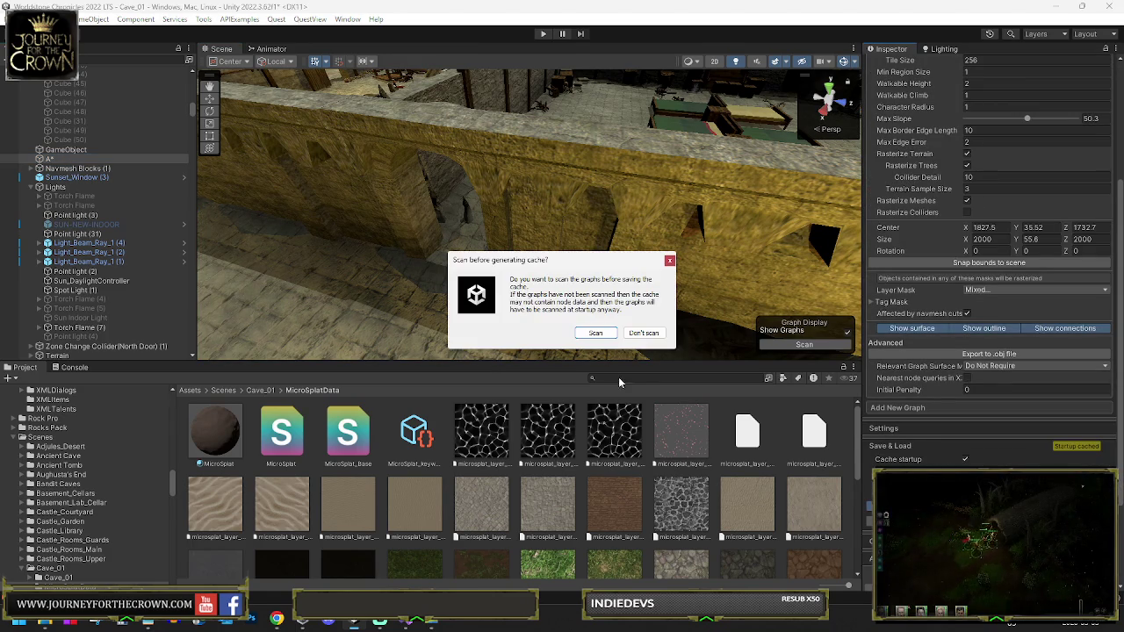
pyautogui.click(597, 333)
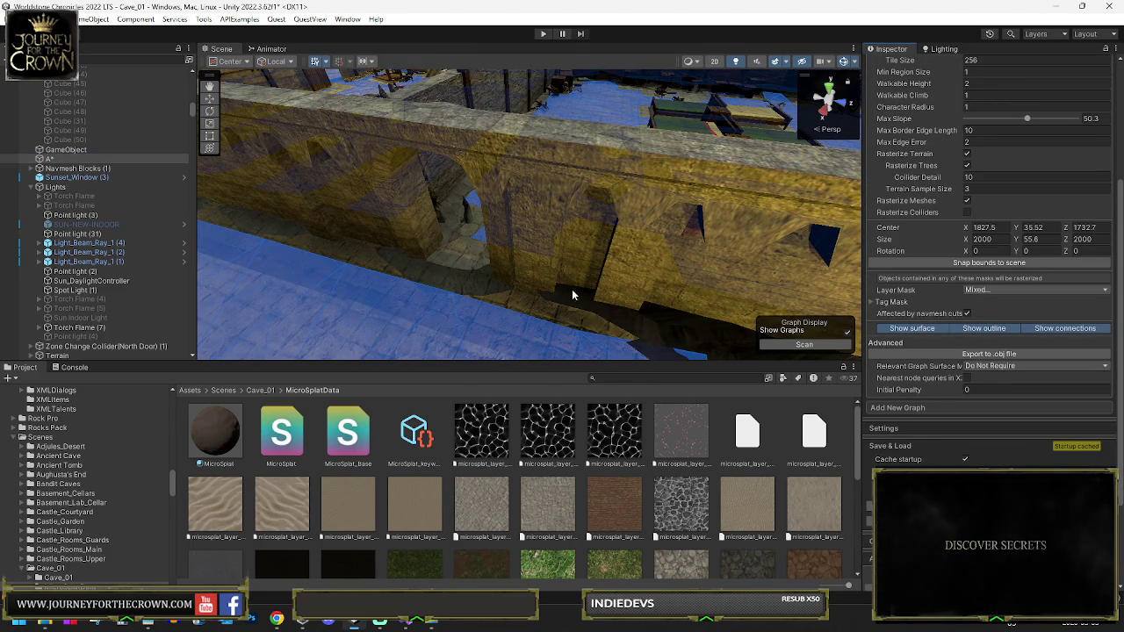
# Select Sunset_Window (3), then the stone wall and Terrain in the scene
pyautogui.click(114, 178)
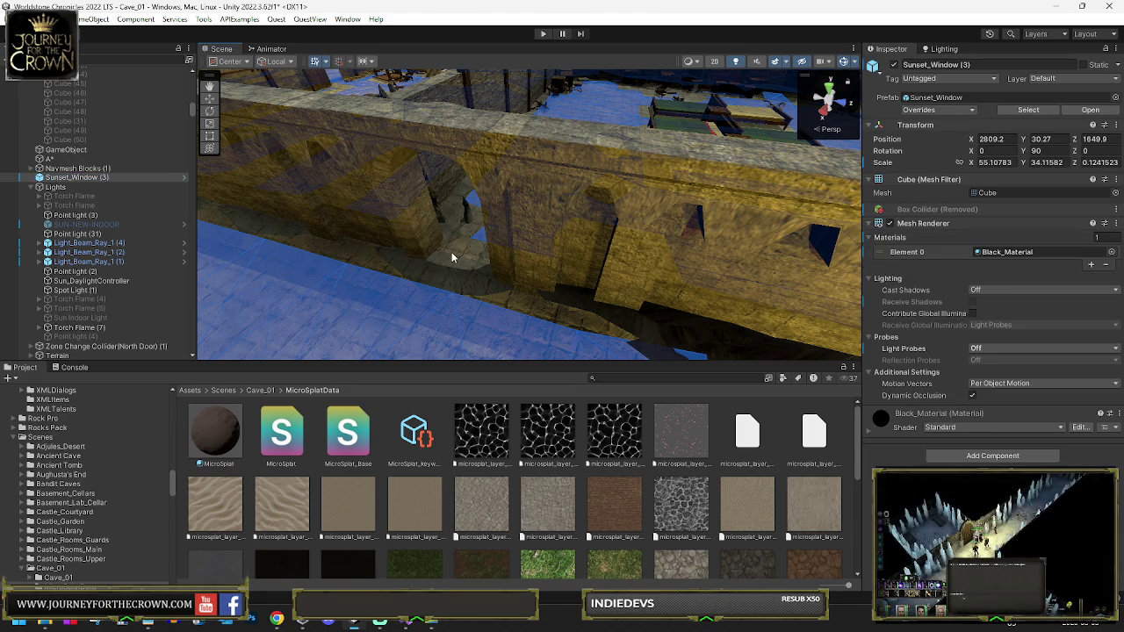
pyautogui.click(478, 253)
pyautogui.click(450, 243)
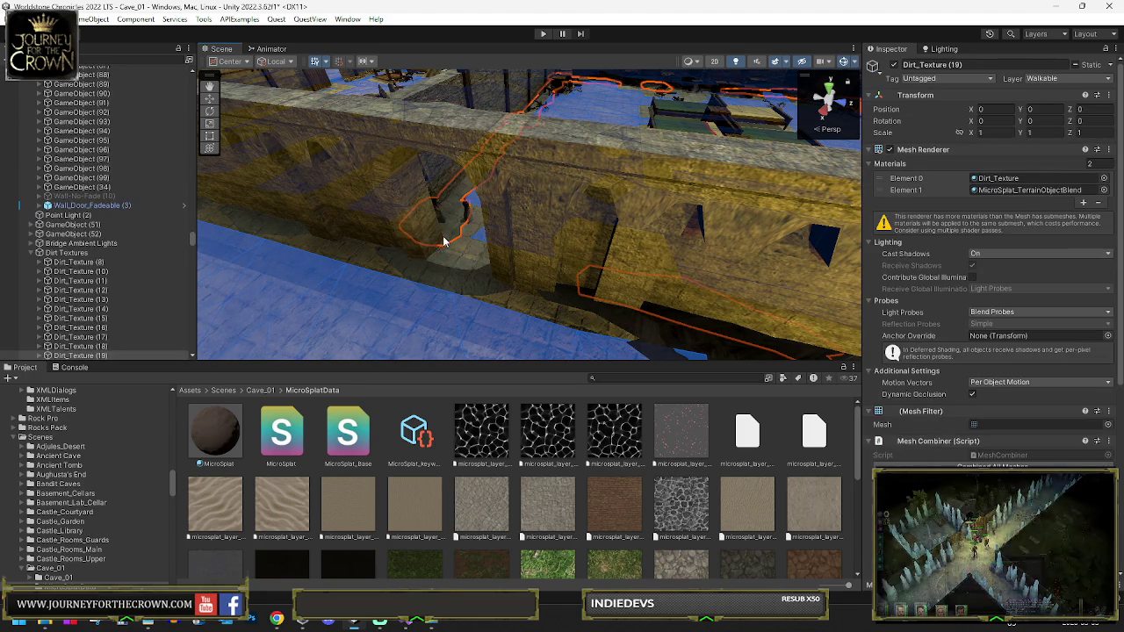
# Filter the Hierarchy for 'navmesh' to locate Navmesh Blocks (1), then clear the filter
pyautogui.click(464, 256)
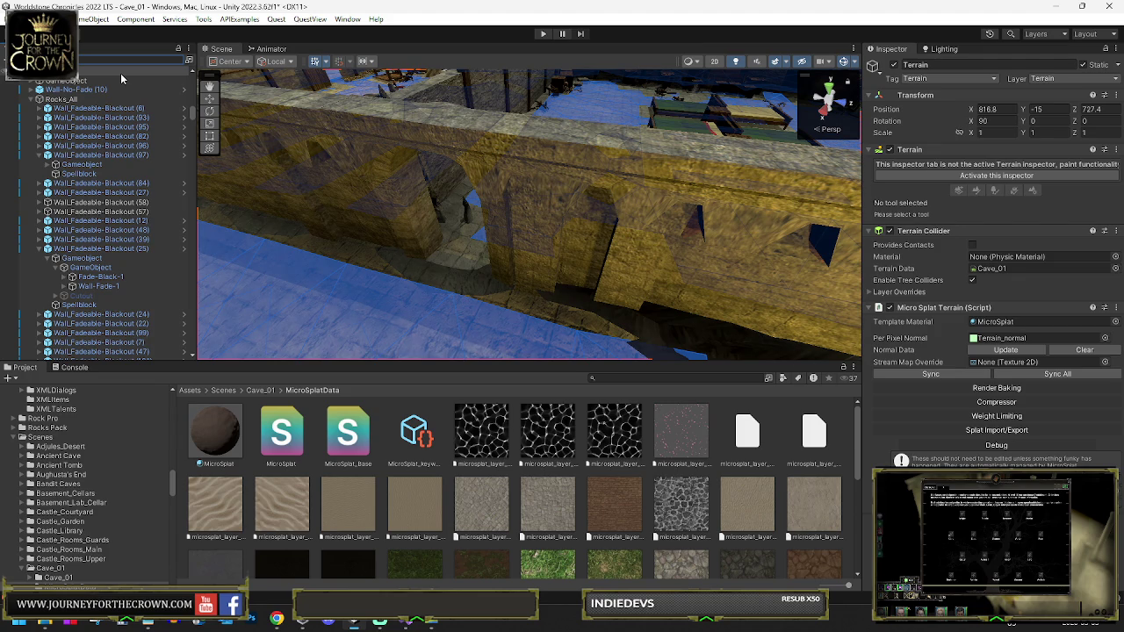
pyautogui.write('navmesh')
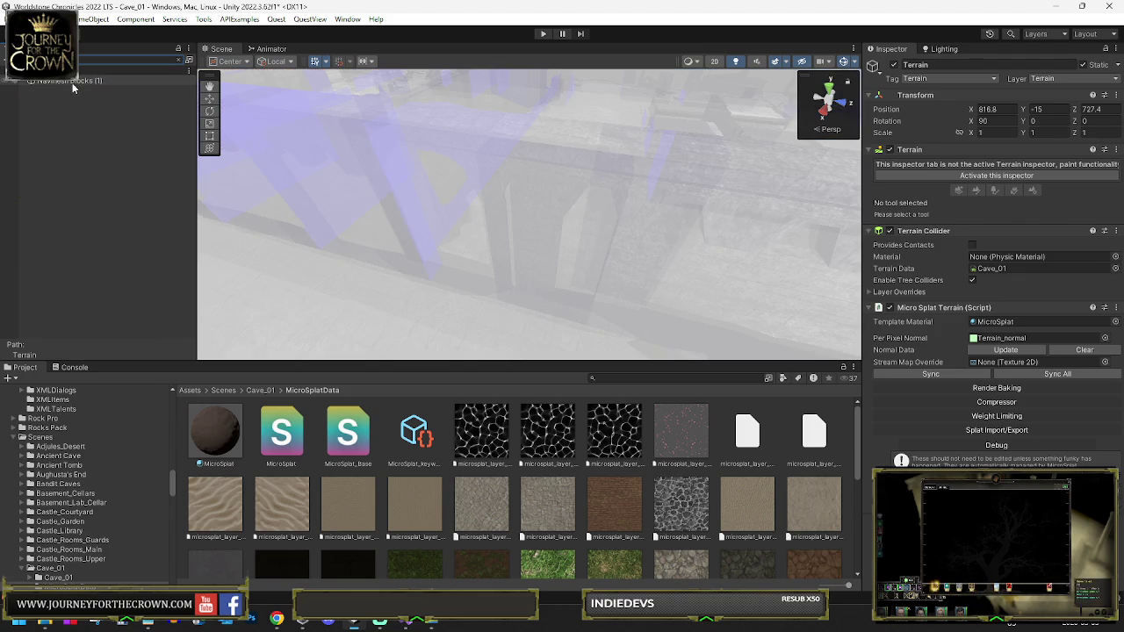
pyautogui.click(72, 80)
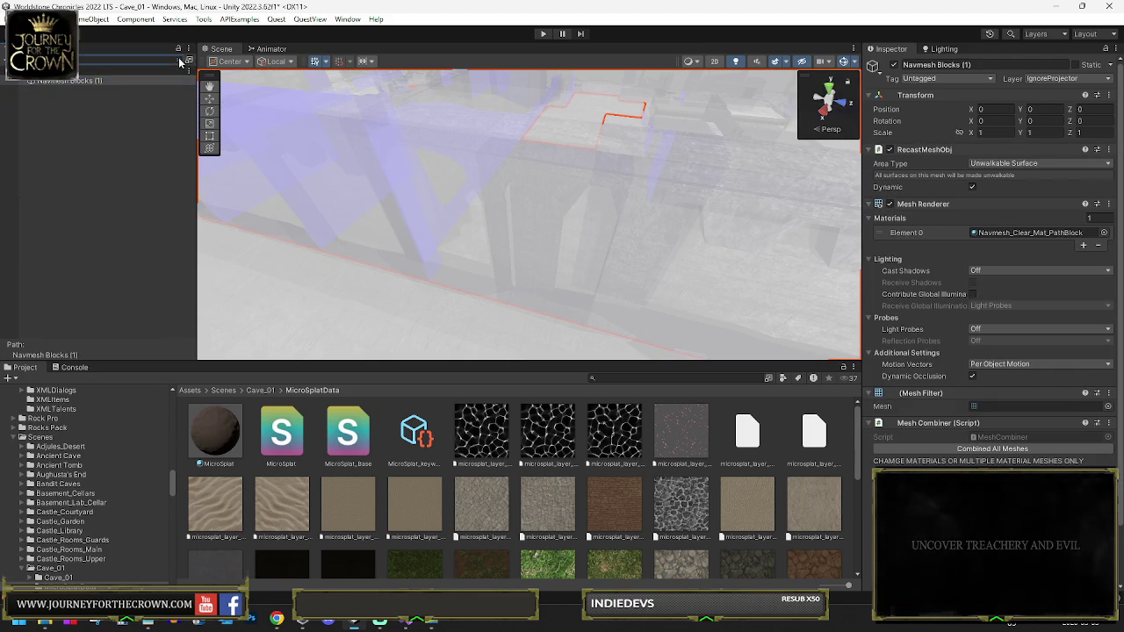
pyautogui.click(180, 63)
pyautogui.moveTo(522, 225)
pyautogui.mouseDown()
pyautogui.moveTo(541, 200)
pyautogui.moveTo(598, 260)
pyautogui.mouseUp()
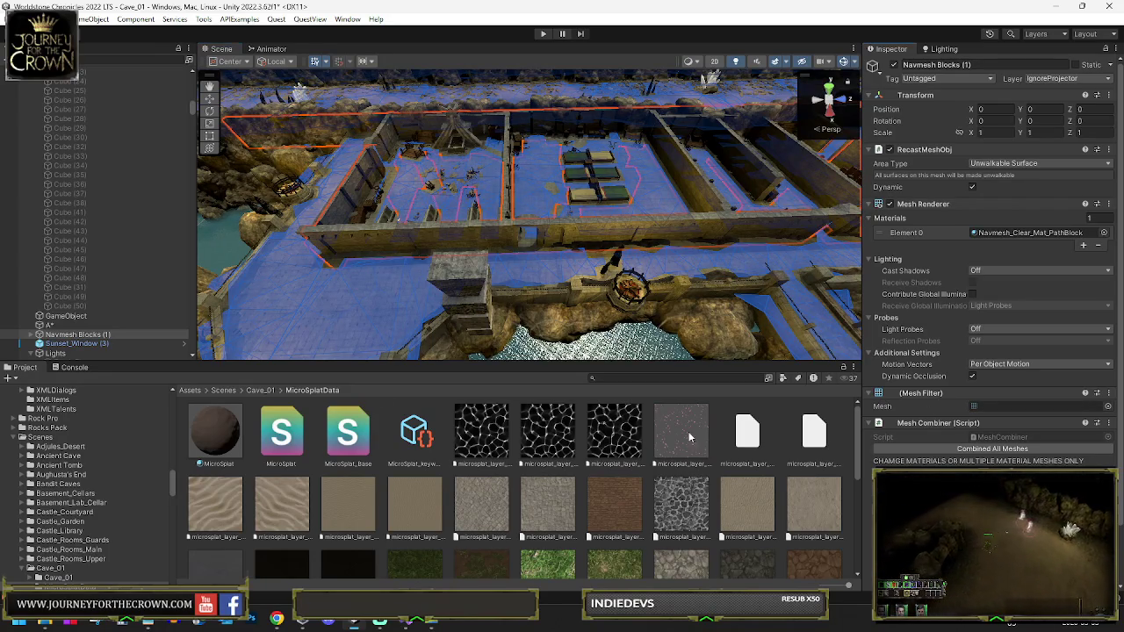
# Expand Navmesh Blocks (1) and move Cube (146) out of the group
pyautogui.click(36, 337)
pyautogui.click(38, 335)
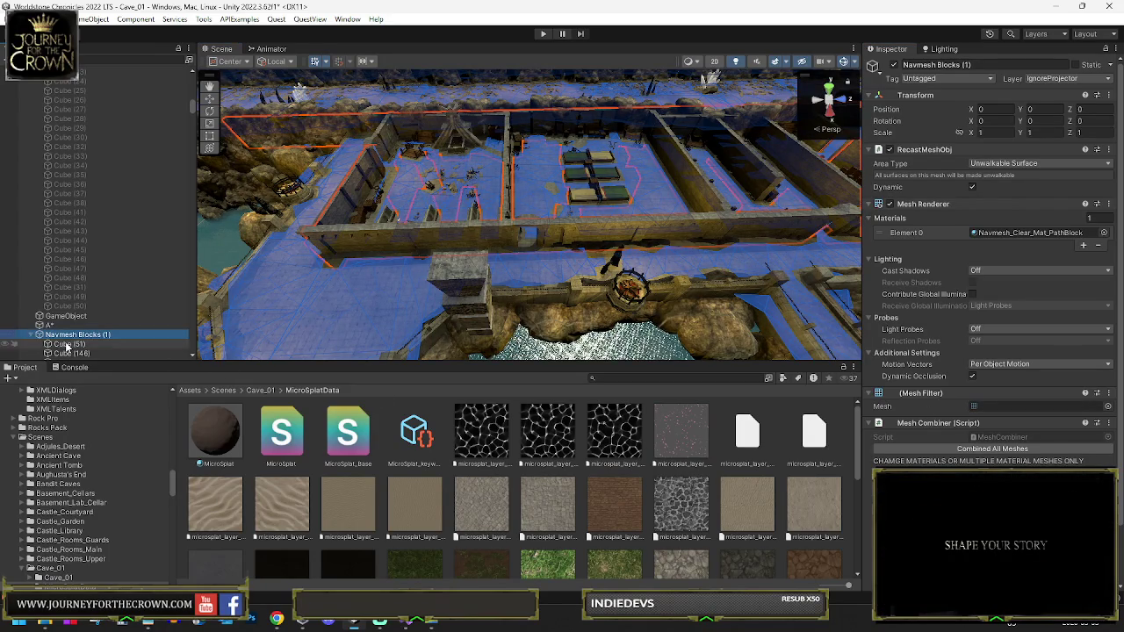
pyautogui.click(70, 344)
pyautogui.scroll(-5, 132, 263)
pyautogui.press('Down')
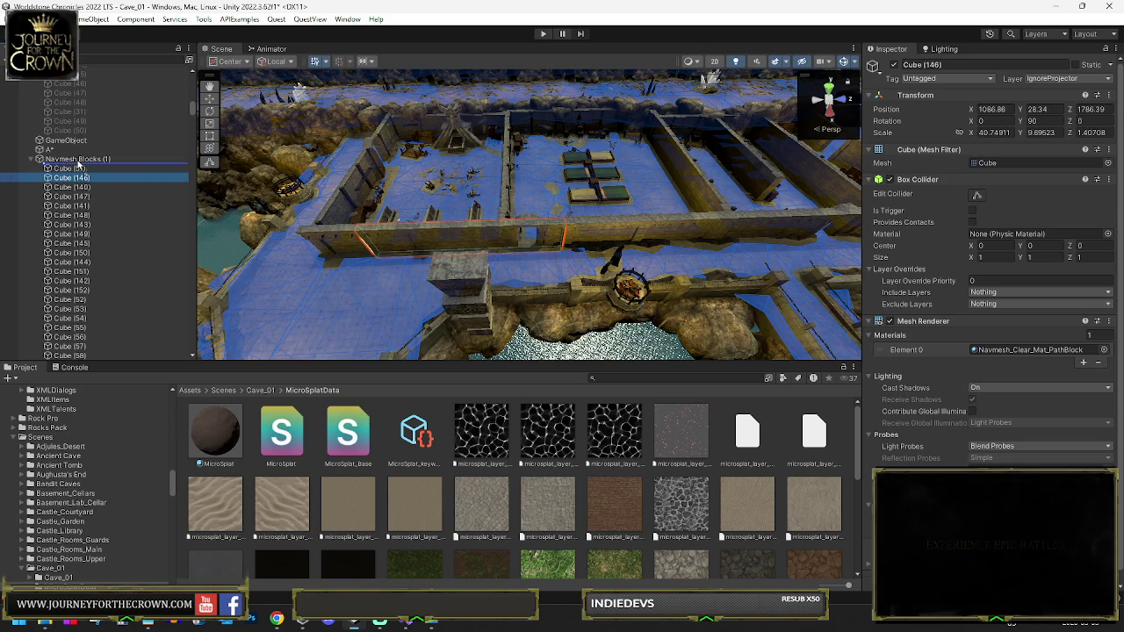
pyautogui.moveTo(78, 164); pyautogui.dragTo(77, 165)
# Recombine the Navmesh Blocks (1) meshes and delete the detached Cube (146)
pyautogui.click(79, 168)
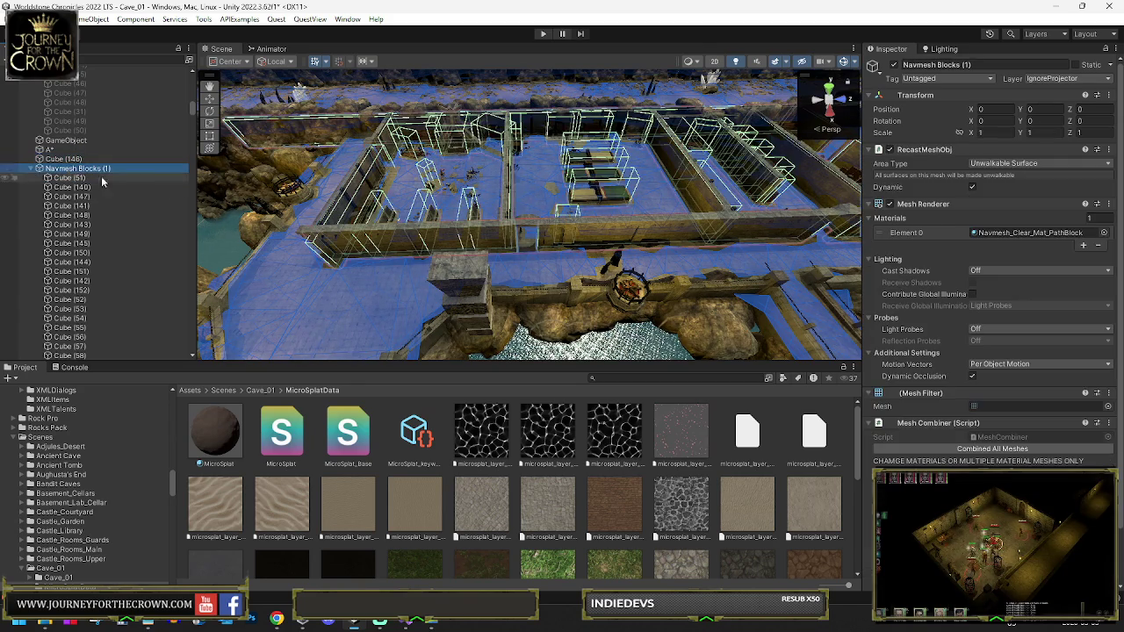
pyautogui.click(939, 449)
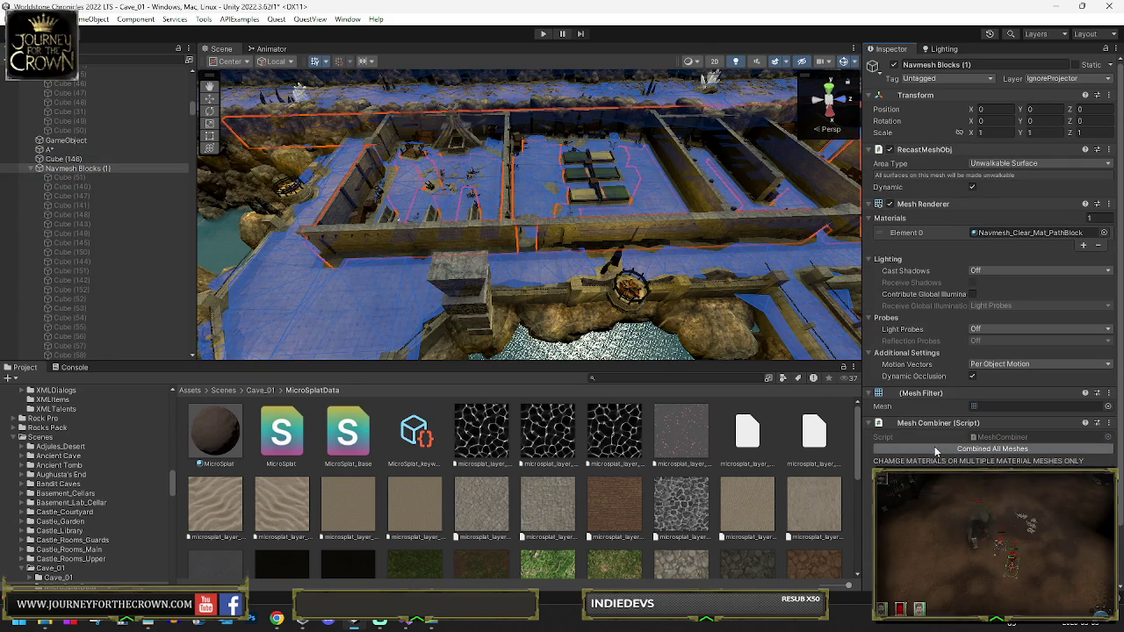
pyautogui.click(71, 160)
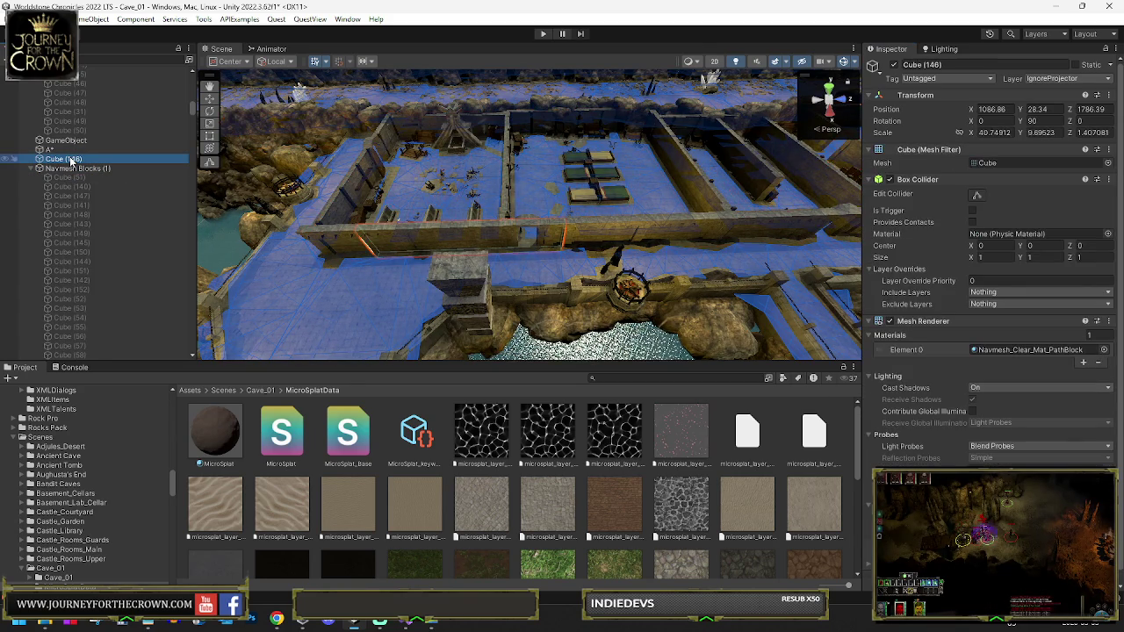
pyautogui.press('Delete')
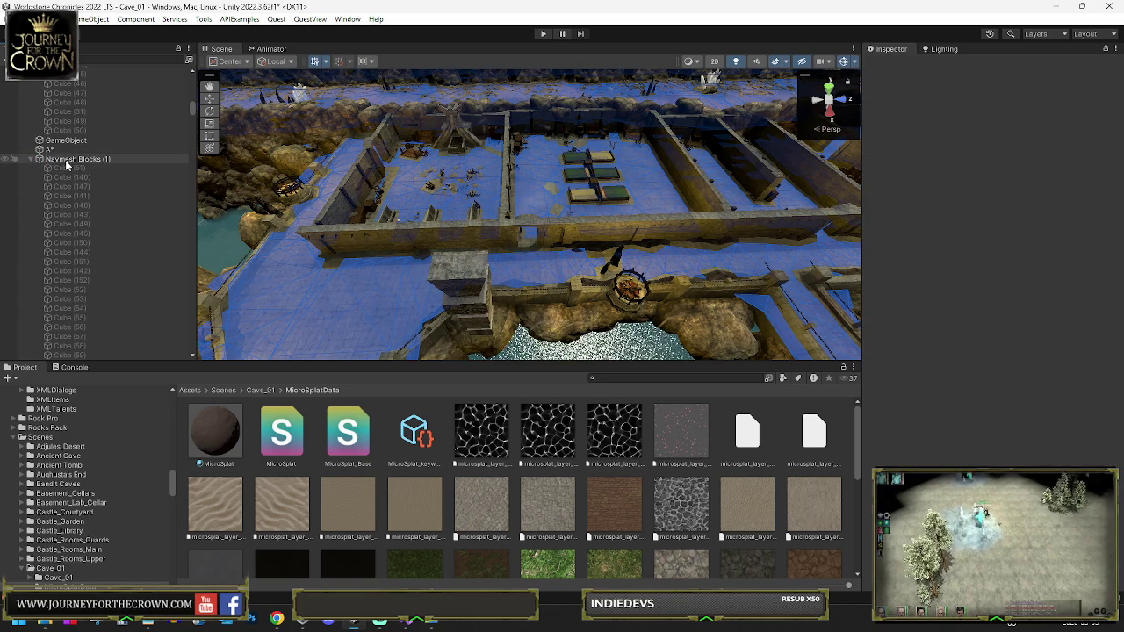
pyautogui.scroll(-5, 988, 220)
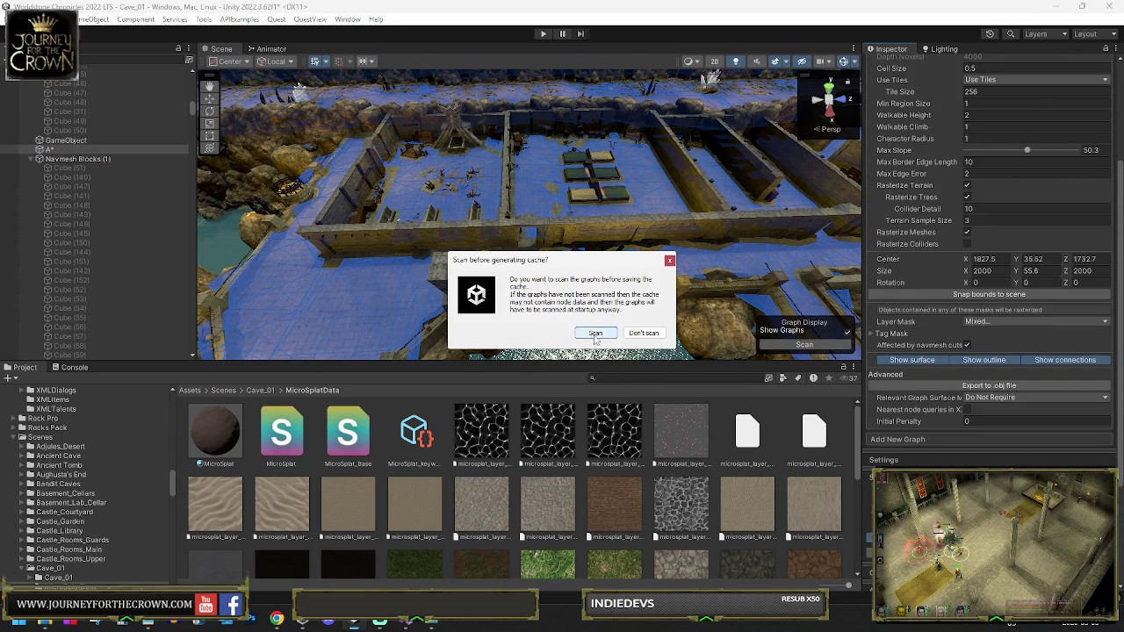
# Confirm Scan in the 'Scan before generating cache?' prompt to rescan the A* graphs
pyautogui.click(595, 334)
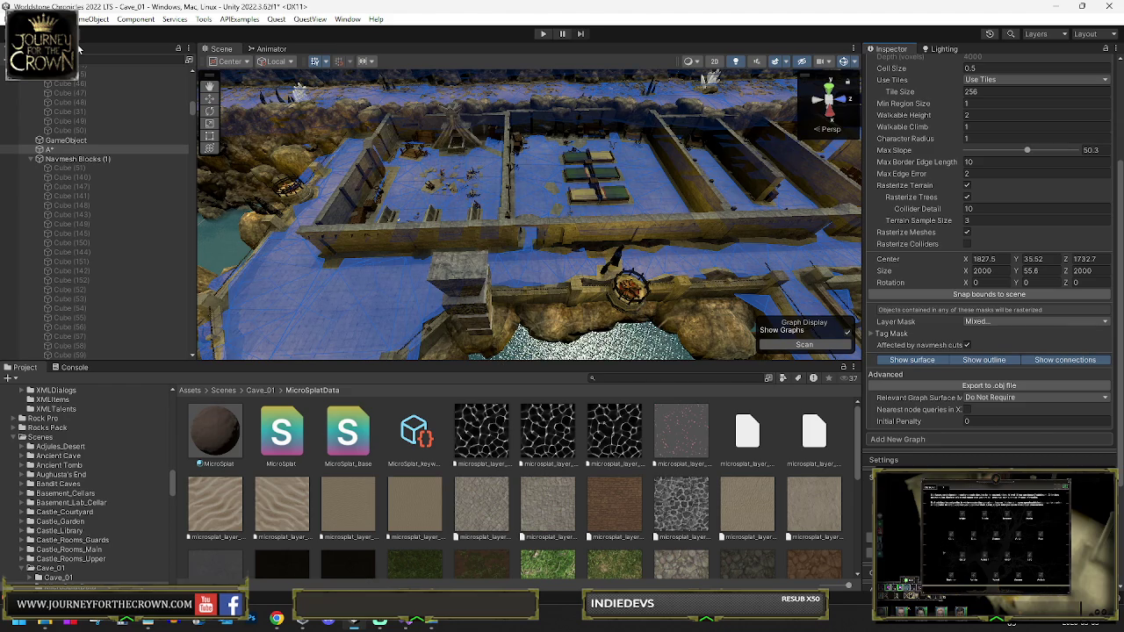
# Select the A* object, inspect the rescanned navmesh over the statue, walls and water, and save Cave_01
pyautogui.click(67, 143)
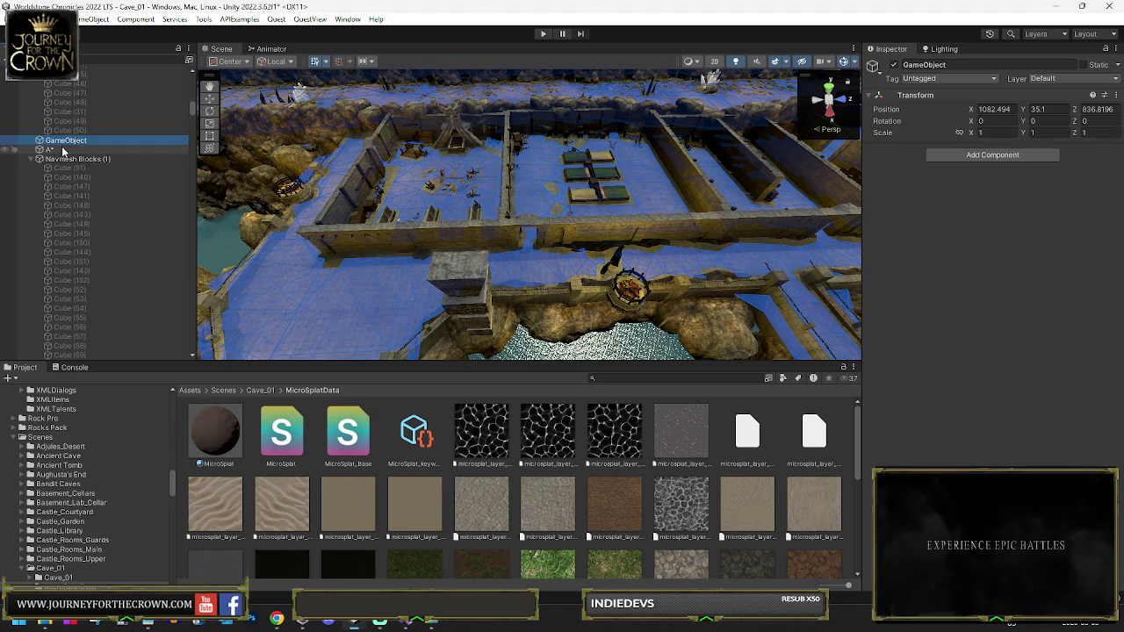
pyautogui.click(52, 149)
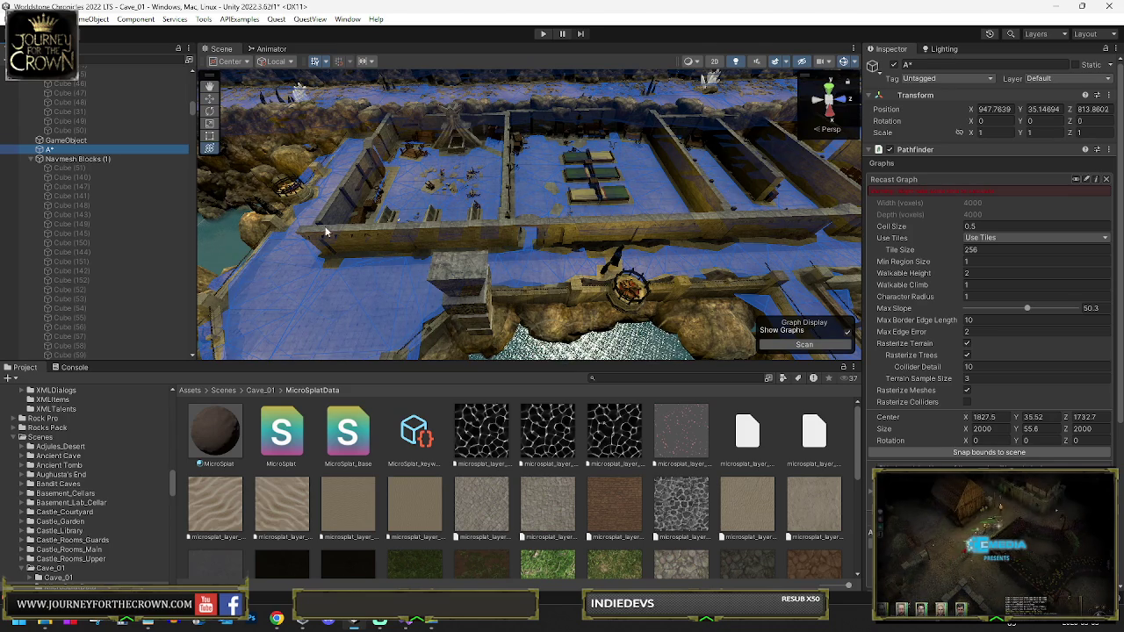
pyautogui.moveTo(325, 231)
pyautogui.mouseDown()
pyautogui.moveTo(260, 145)
pyautogui.moveTo(455, 127)
pyautogui.moveTo(702, 191)
pyautogui.mouseUp()
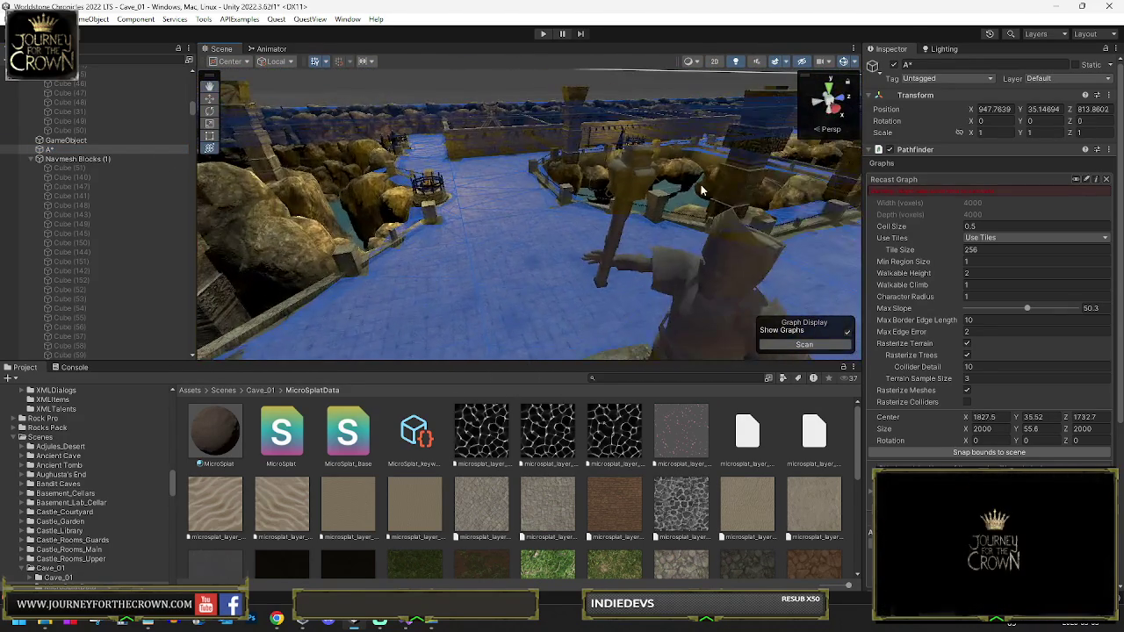
pyautogui.moveTo(473, 155); pyautogui.dragTo(519, 171)
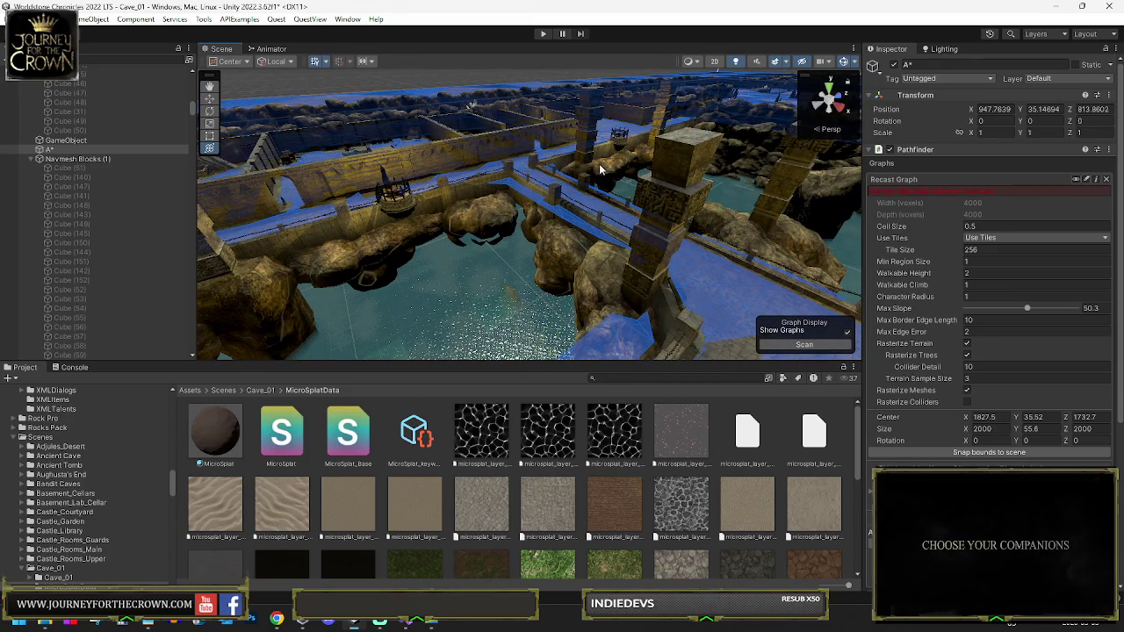
pyautogui.hotkey('ctrl', 's')
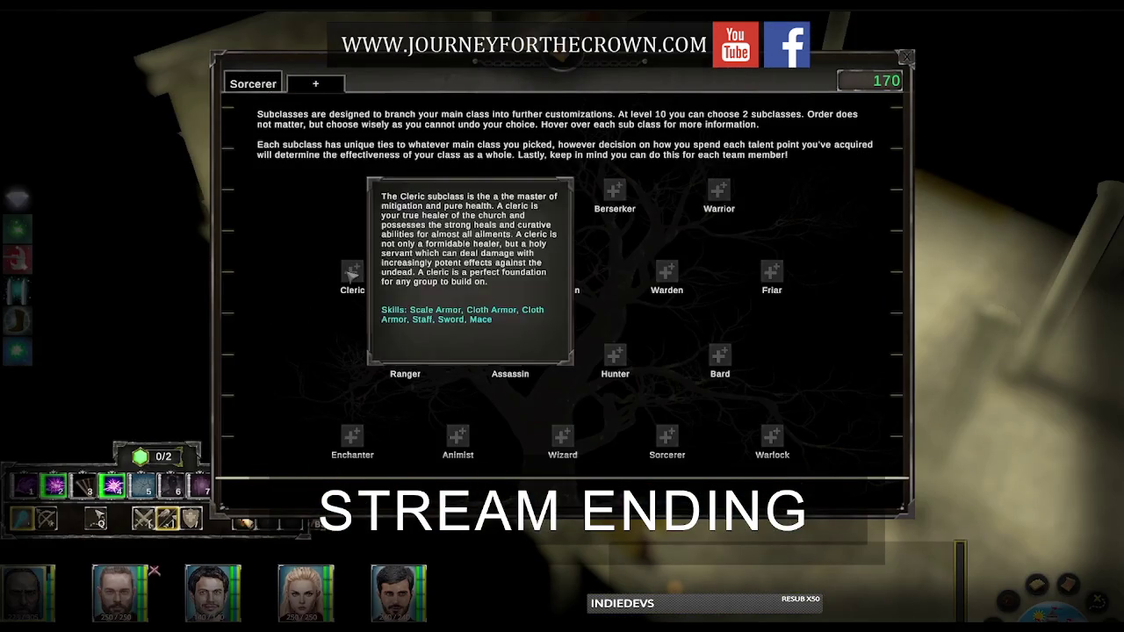
# Pick Animist from the subclass + tab to display the Animist talent tree
pyautogui.click(458, 436)
pyautogui.click(283, 482)
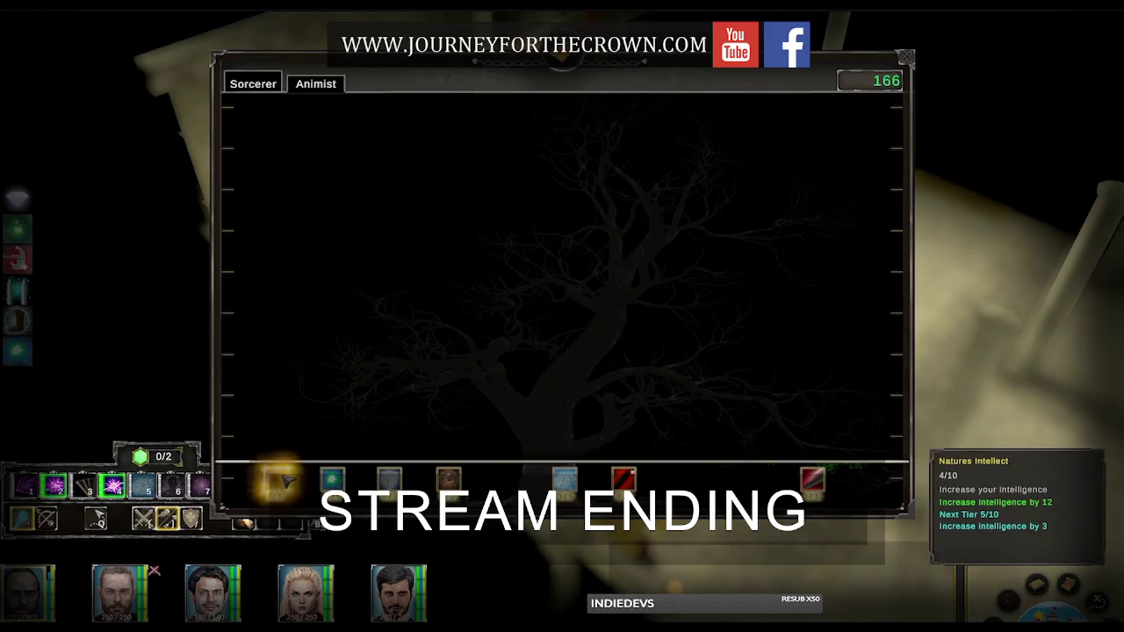